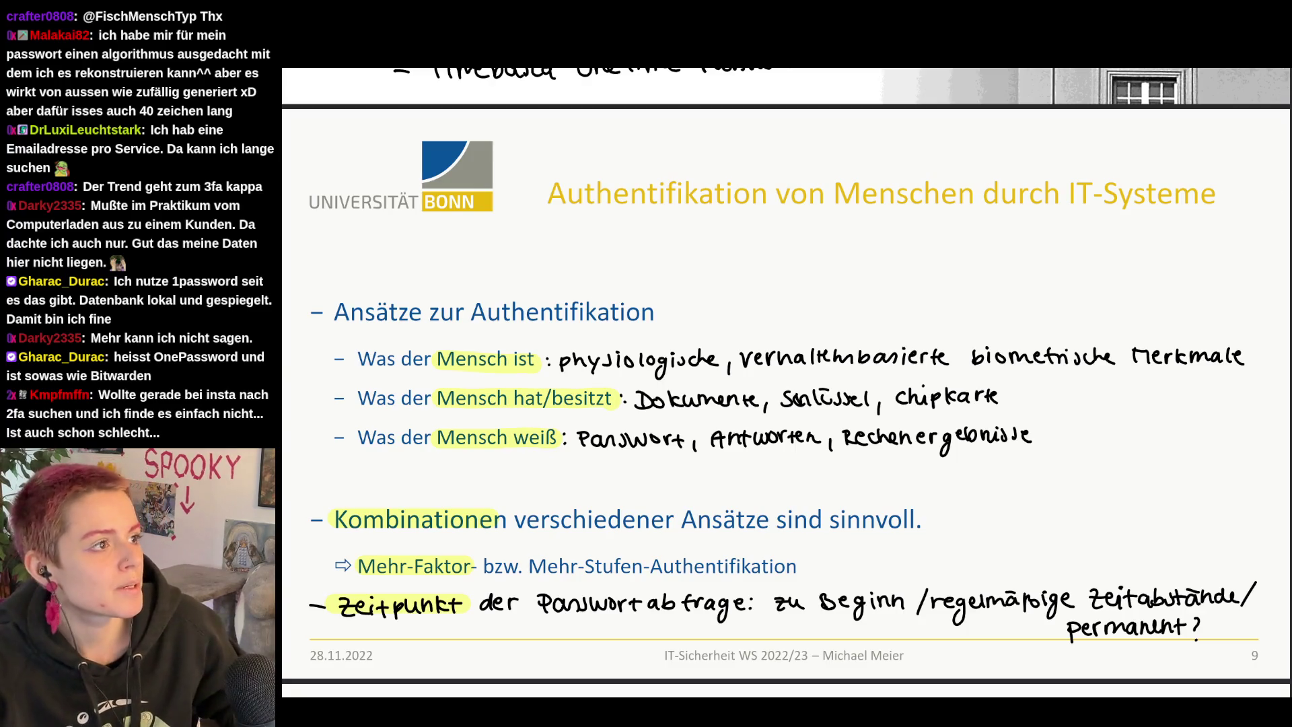
Step: Leave the annotated slides for a fresh Firefox tab
key(ctrl+t)
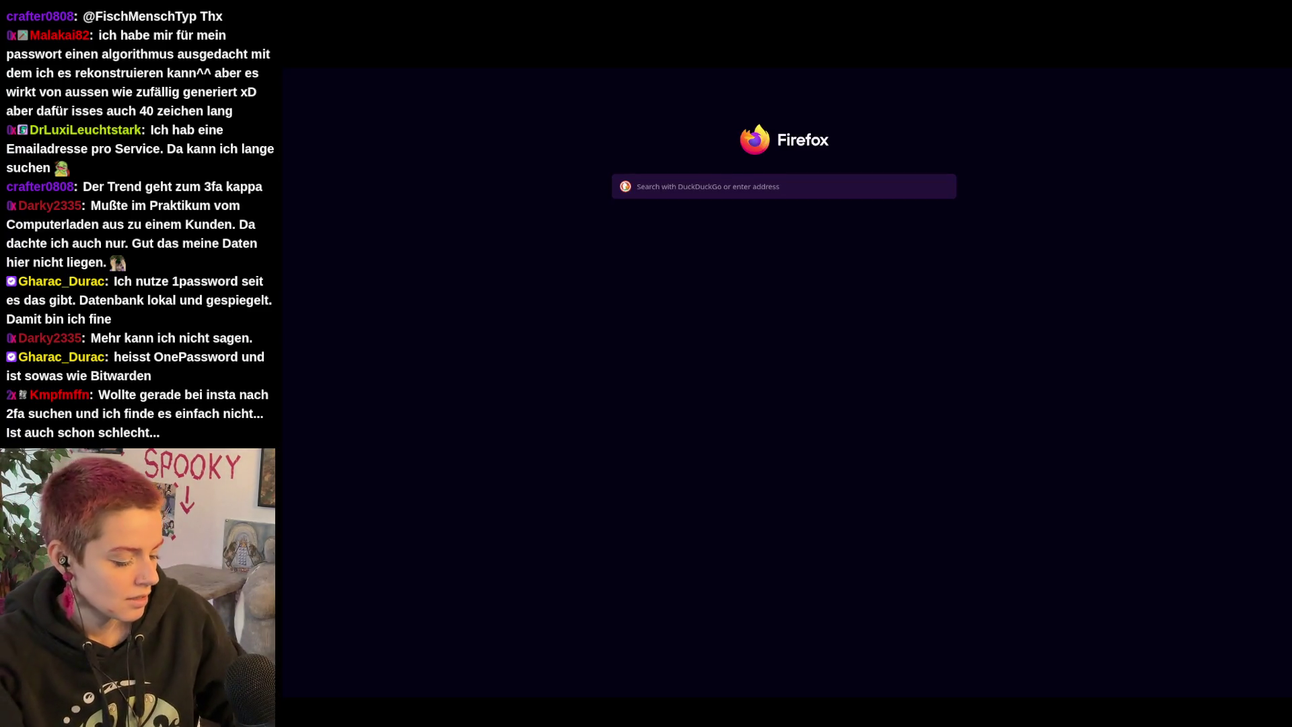
text(2fa instagram)
Step: Search DuckDuckGo for '2fa instagram', visit Instagram's two-factor help result, return and open the 2FA article
key(Return)
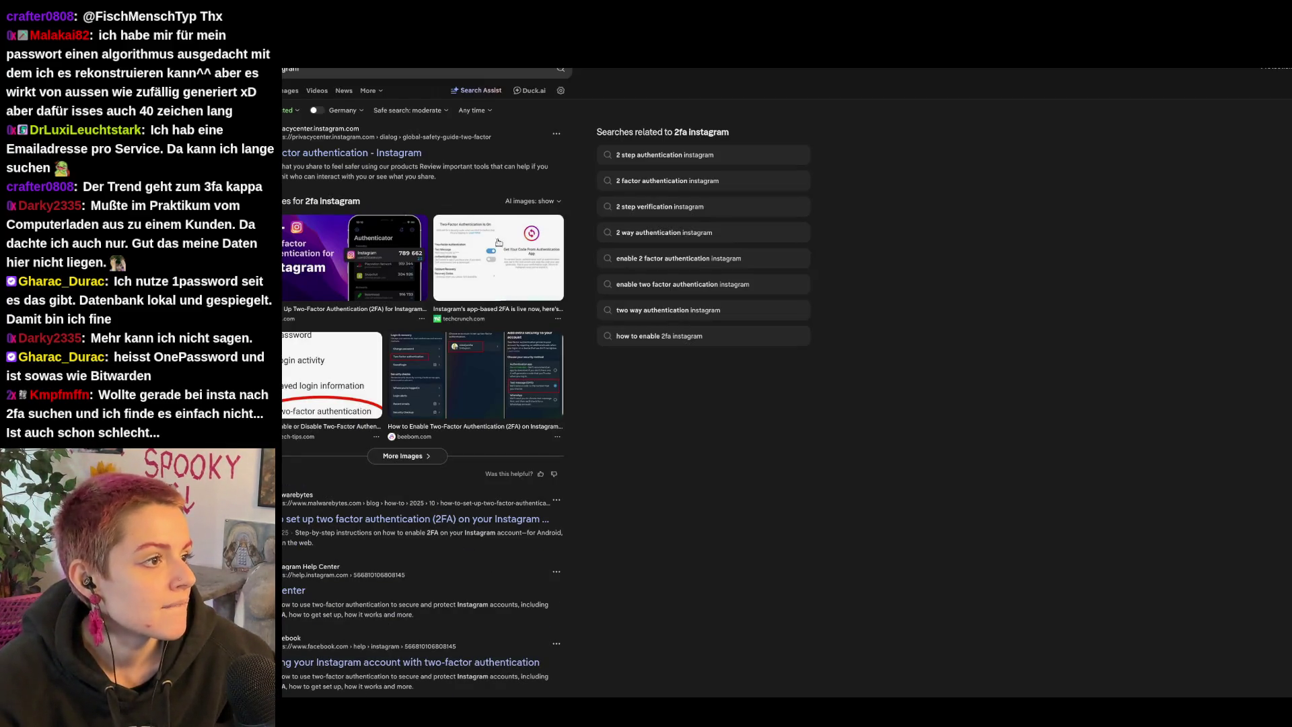
click(376, 153)
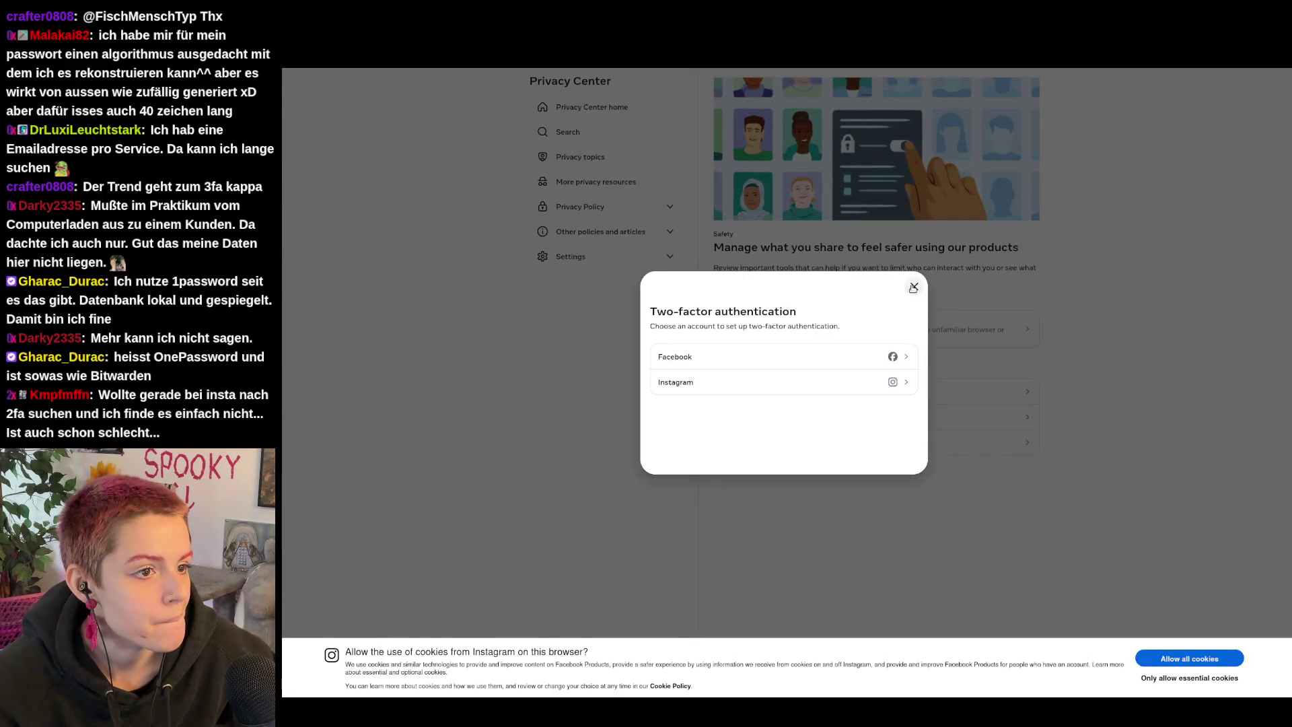
click(779, 383)
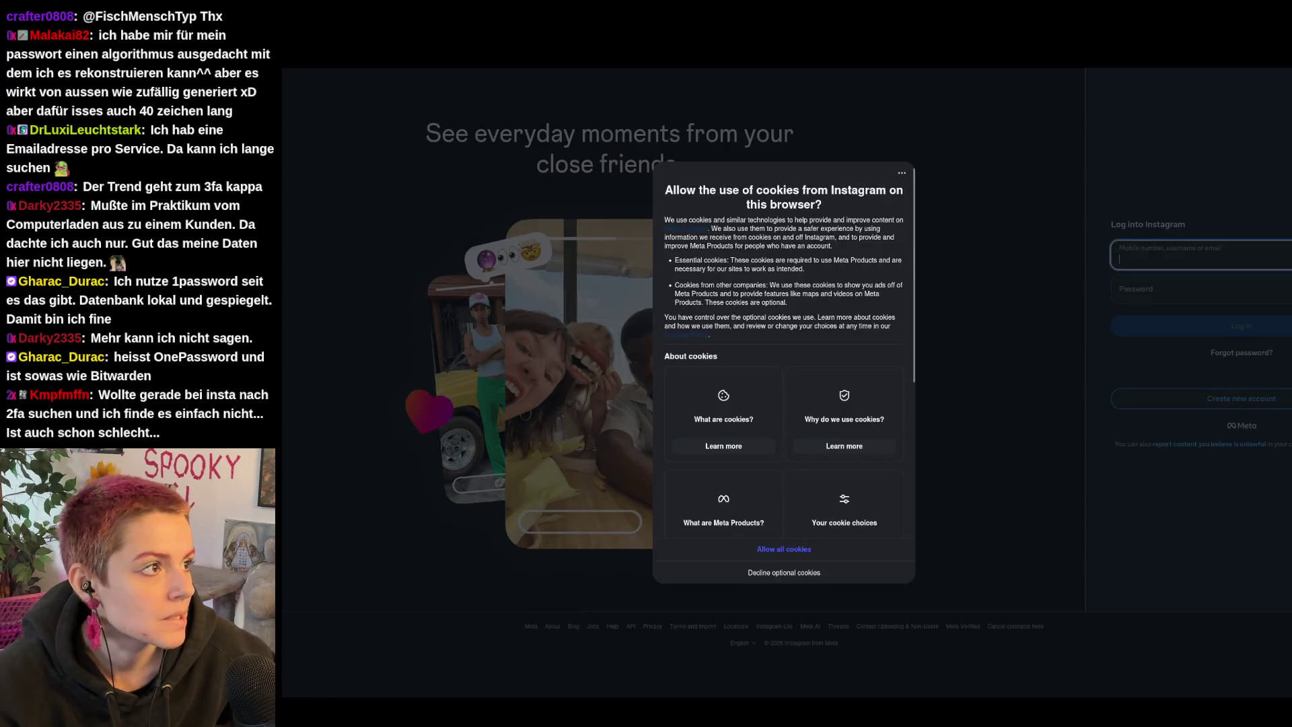
key(alt+Left)
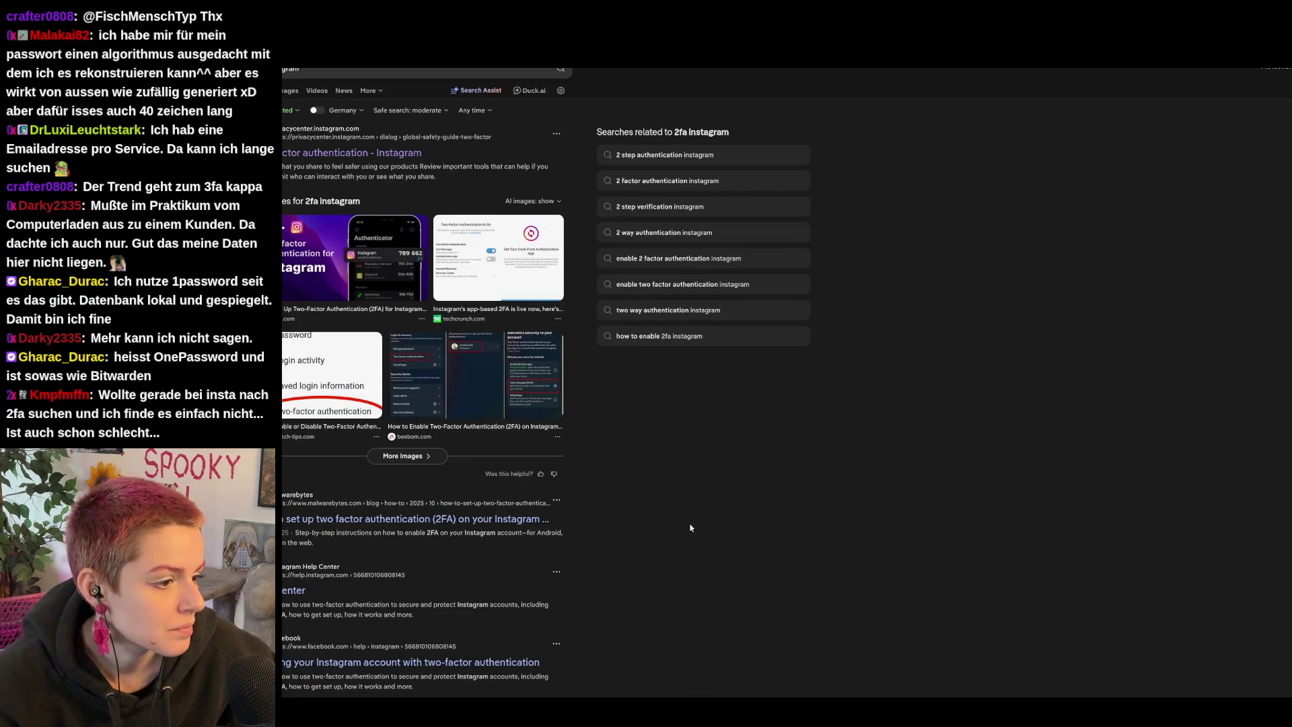
scroll(691, 527, down, 1)
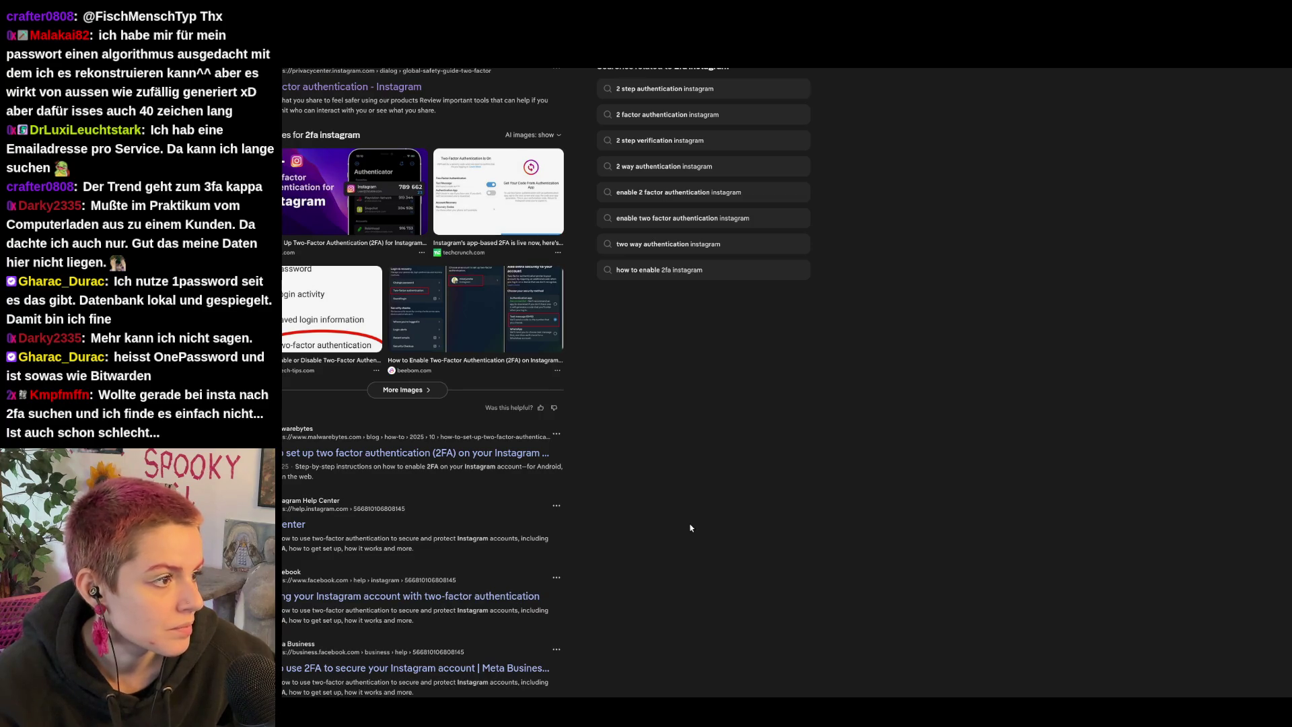
scroll(691, 527, down, 2)
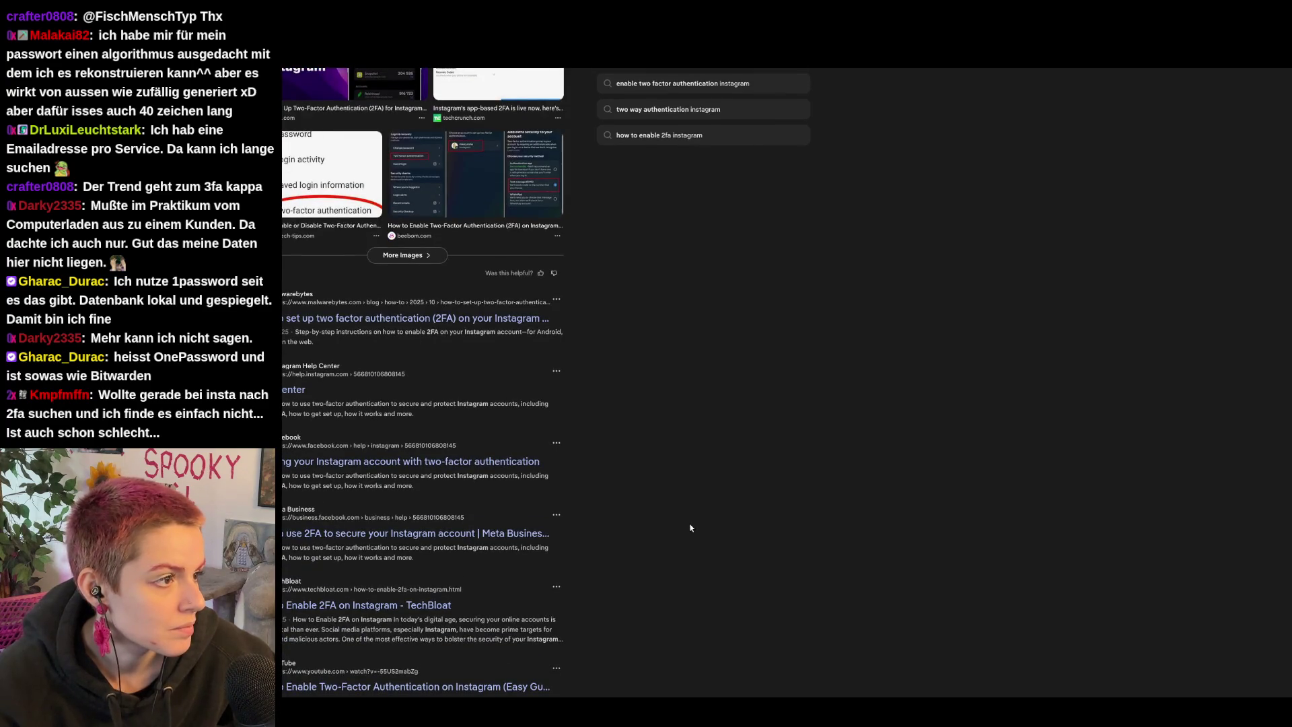
click(333, 235)
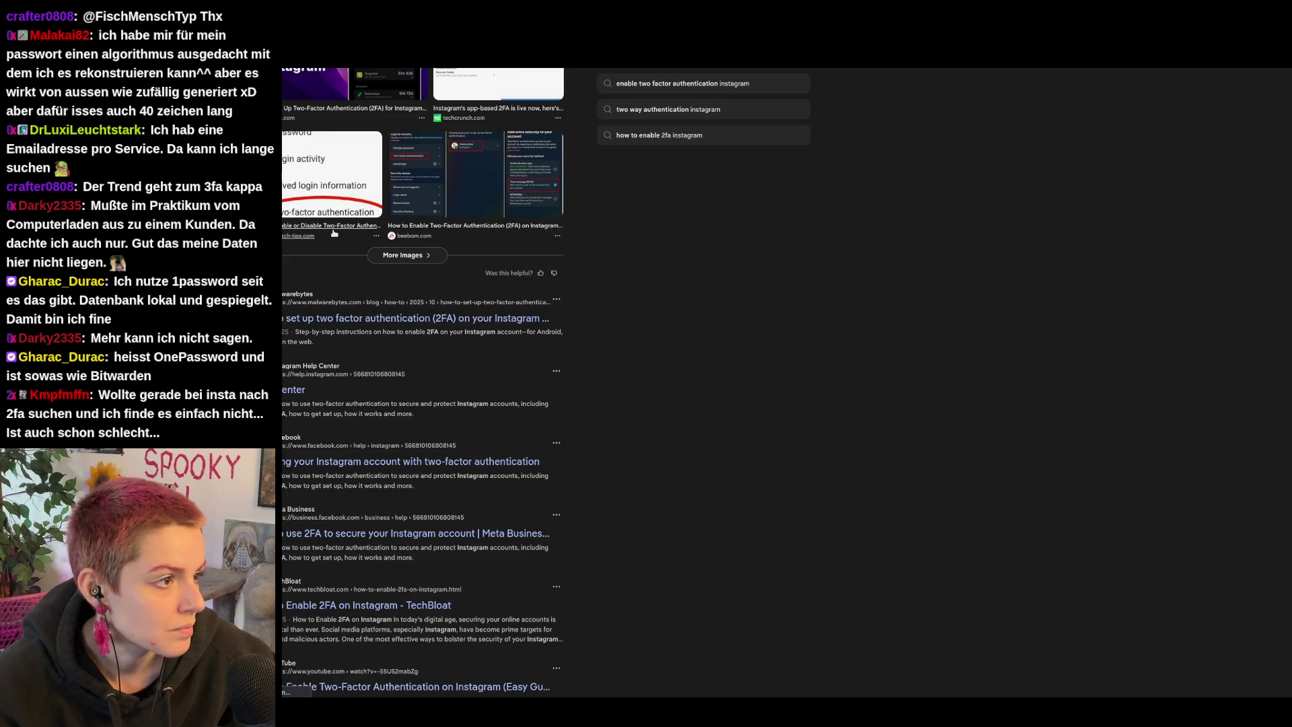
scroll(1003, 466, down, 3)
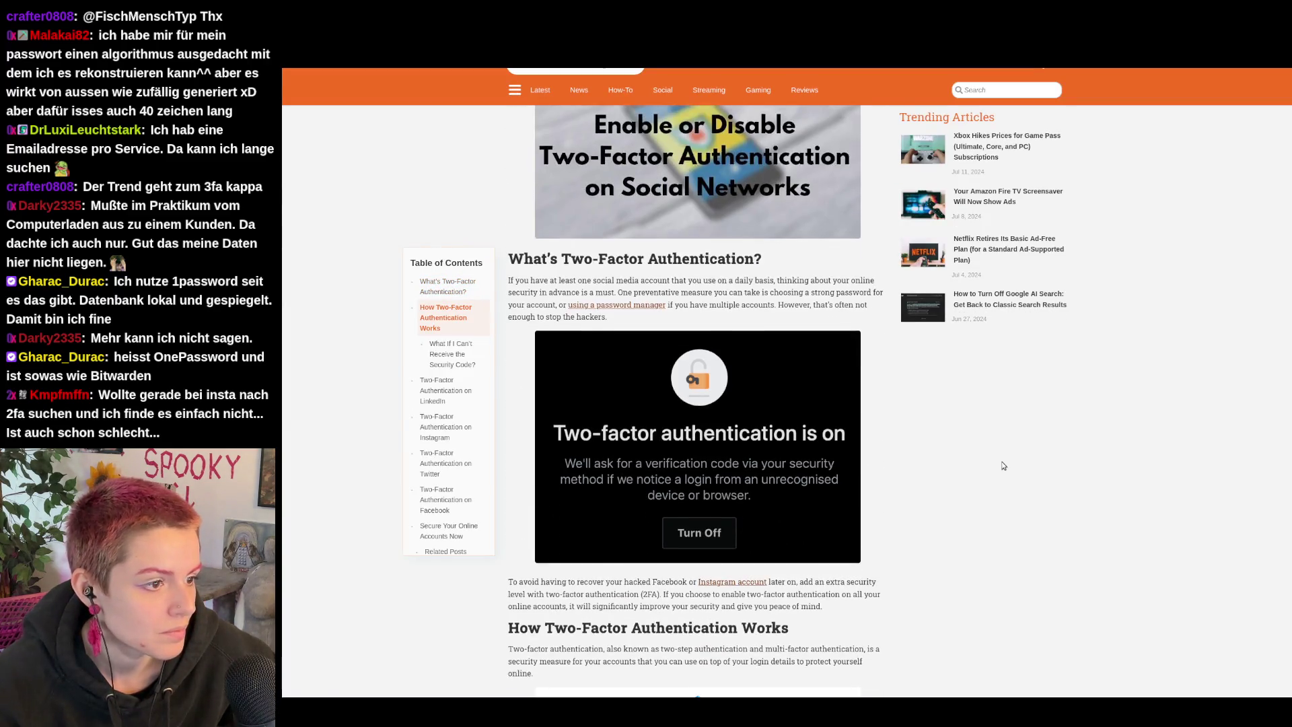
scroll(1003, 465, down, 5)
scroll(1003, 466, down, 4)
scroll(1002, 466, down, 2)
scroll(1003, 466, down, 5)
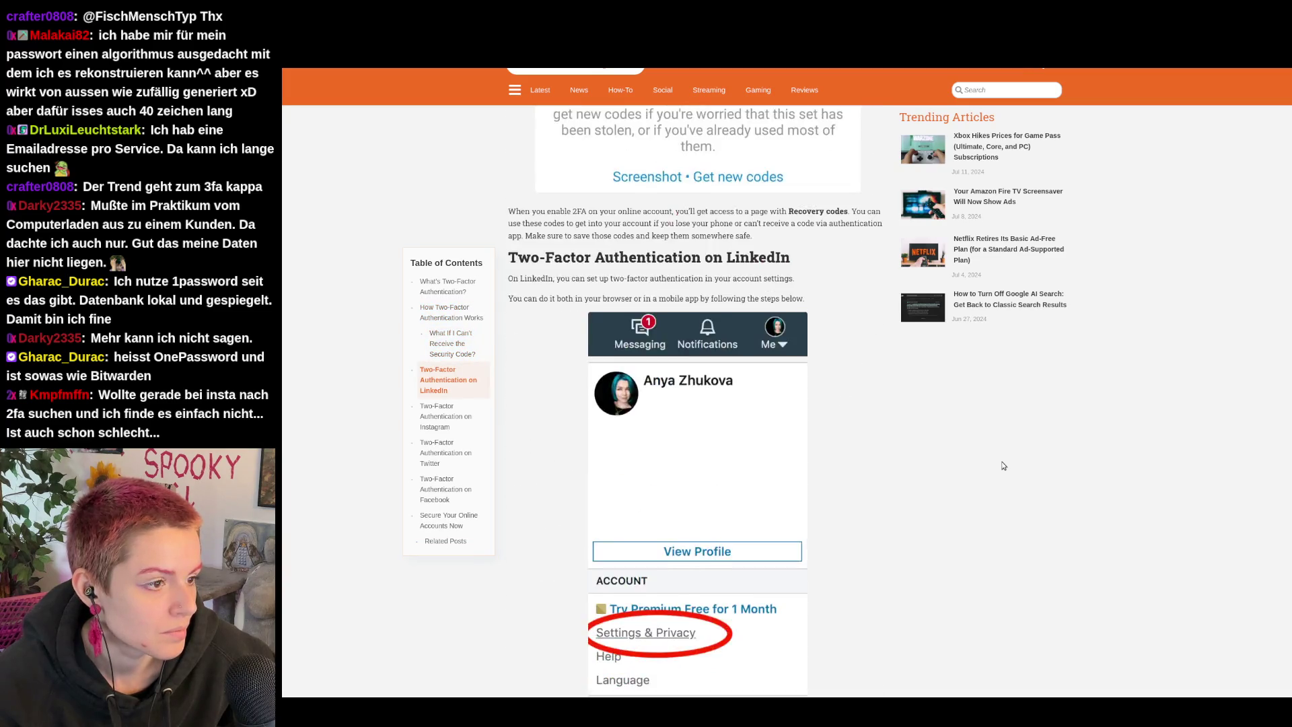
scroll(1003, 465, down, 3)
scroll(1002, 465, up, 2)
scroll(1003, 465, down, 2)
scroll(1002, 466, down, 5)
scroll(1003, 465, down, 5)
scroll(1003, 465, down, 5)
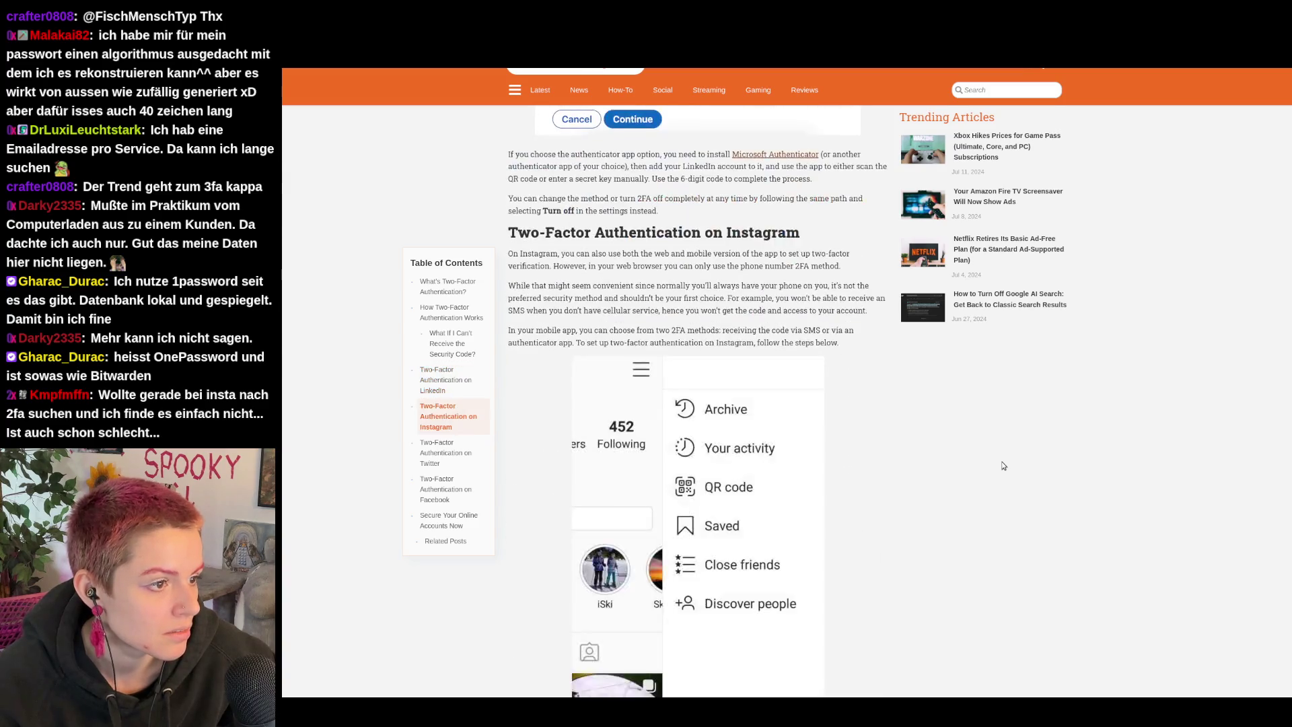
scroll(1002, 465, down, 2)
scroll(1003, 465, down, 5)
scroll(1002, 466, up, 7)
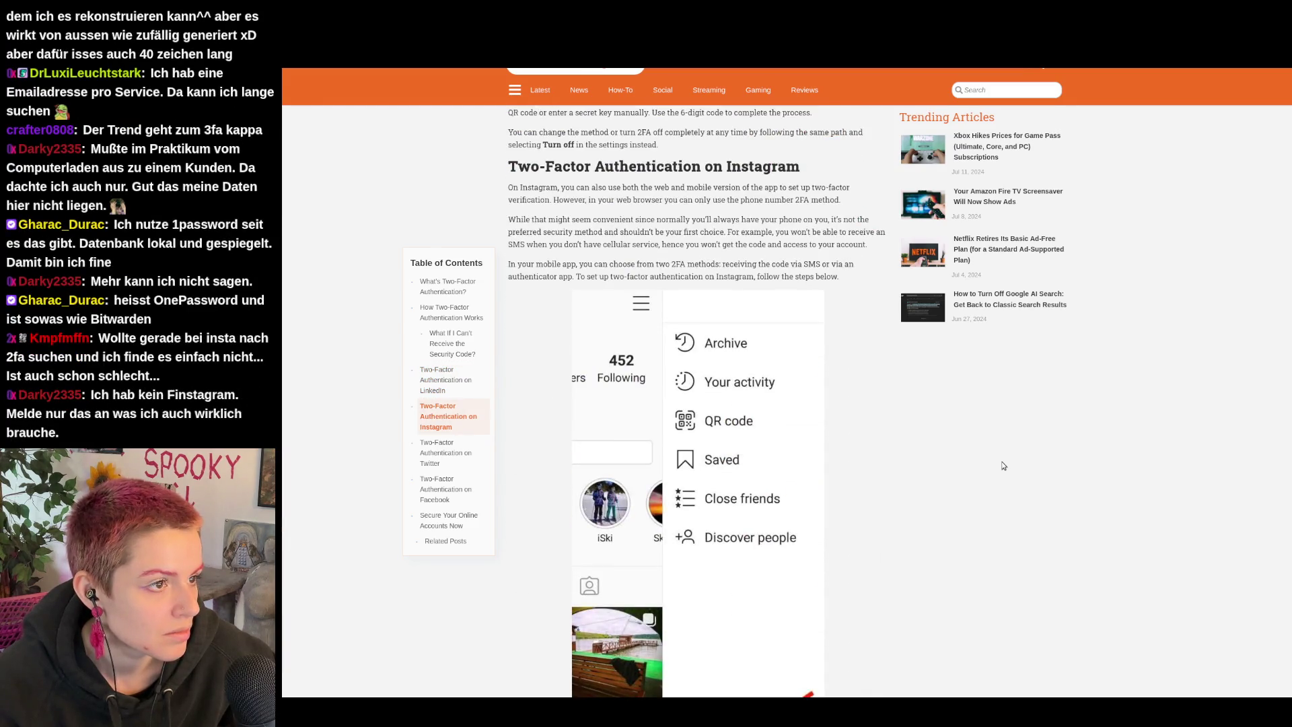
scroll(1002, 465, down, 7)
scroll(1003, 466, down, 2)
scroll(1003, 465, down, 4)
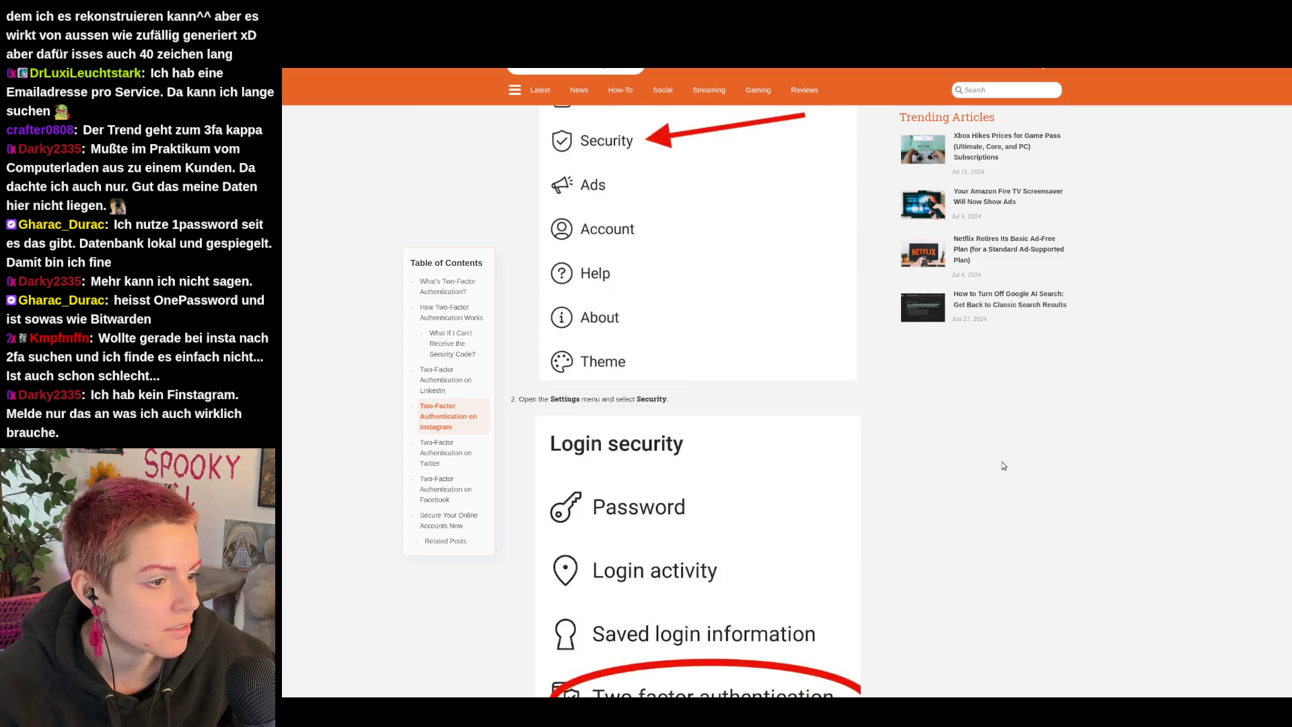
scroll(1003, 466, down, 3)
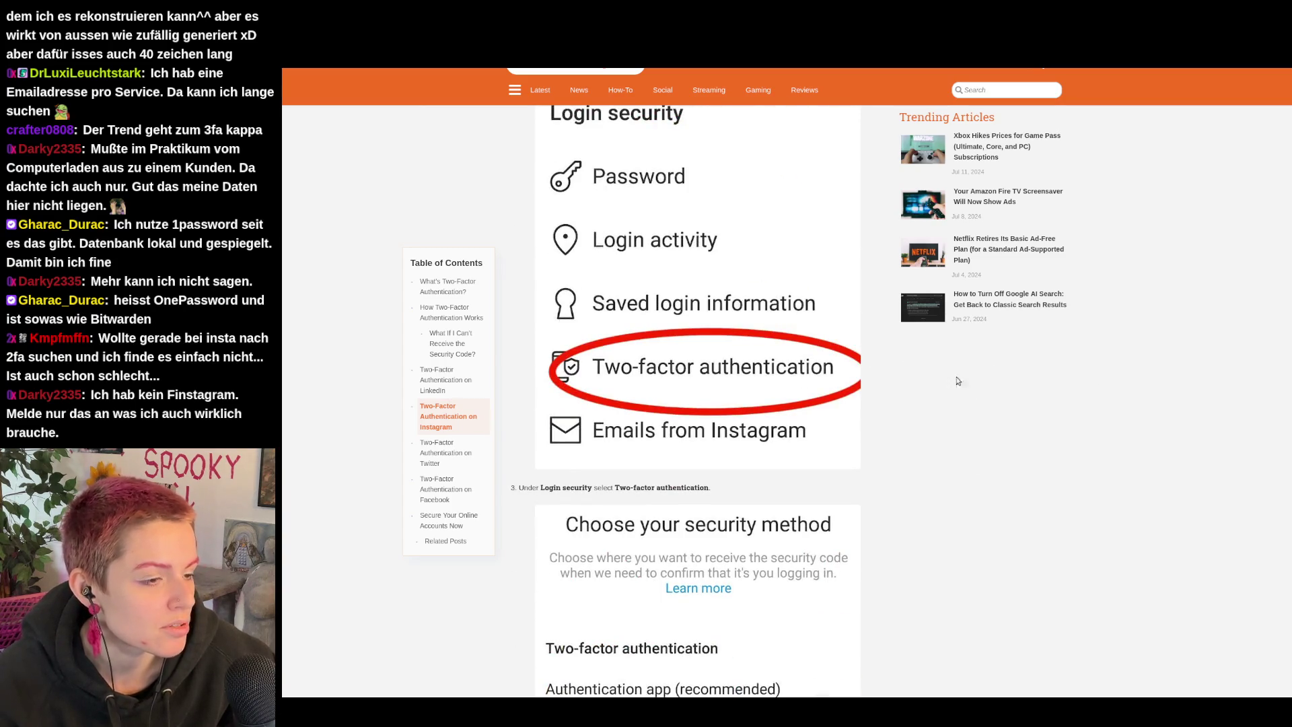
scroll(997, 344, down, 4)
scroll(997, 345, down, 6)
scroll(998, 344, down, 8)
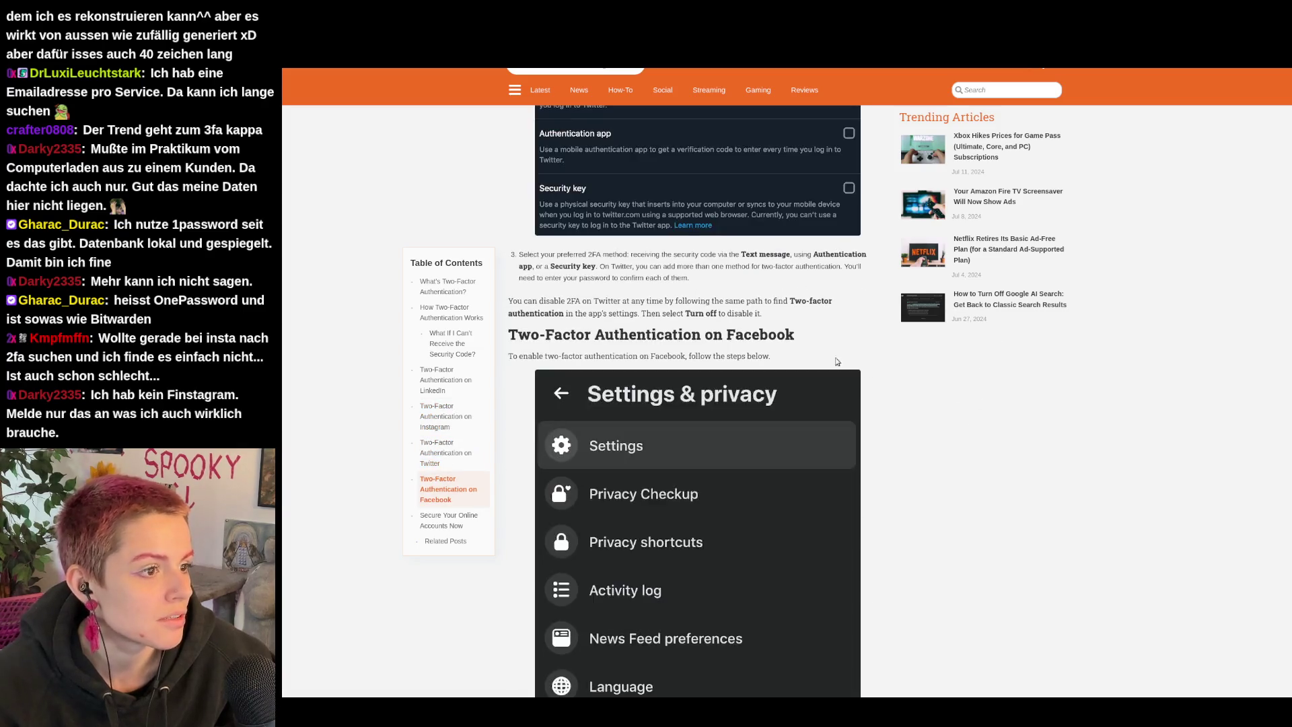
Step: Close the 2FA article tab and return to the lecture slides
key(ctrl+w)
key(ctrl+w)
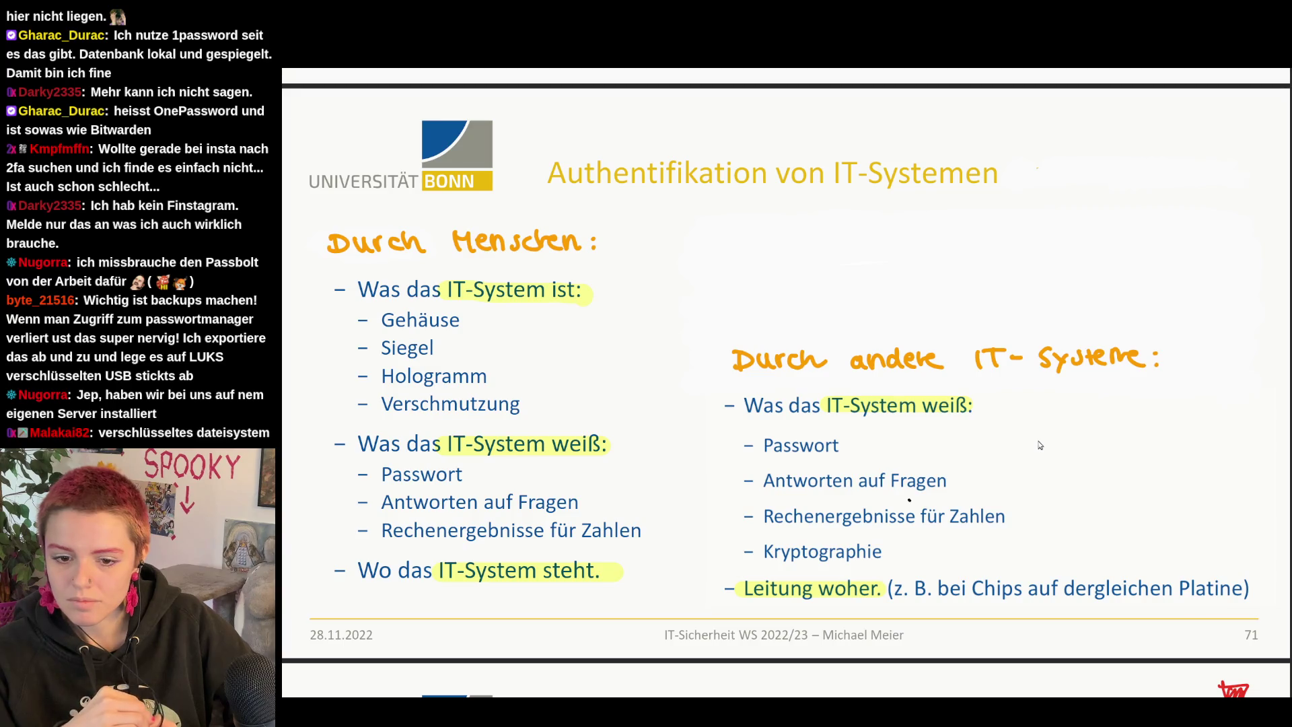
scroll(1040, 444, up, 1)
scroll(1040, 444, down, 6)
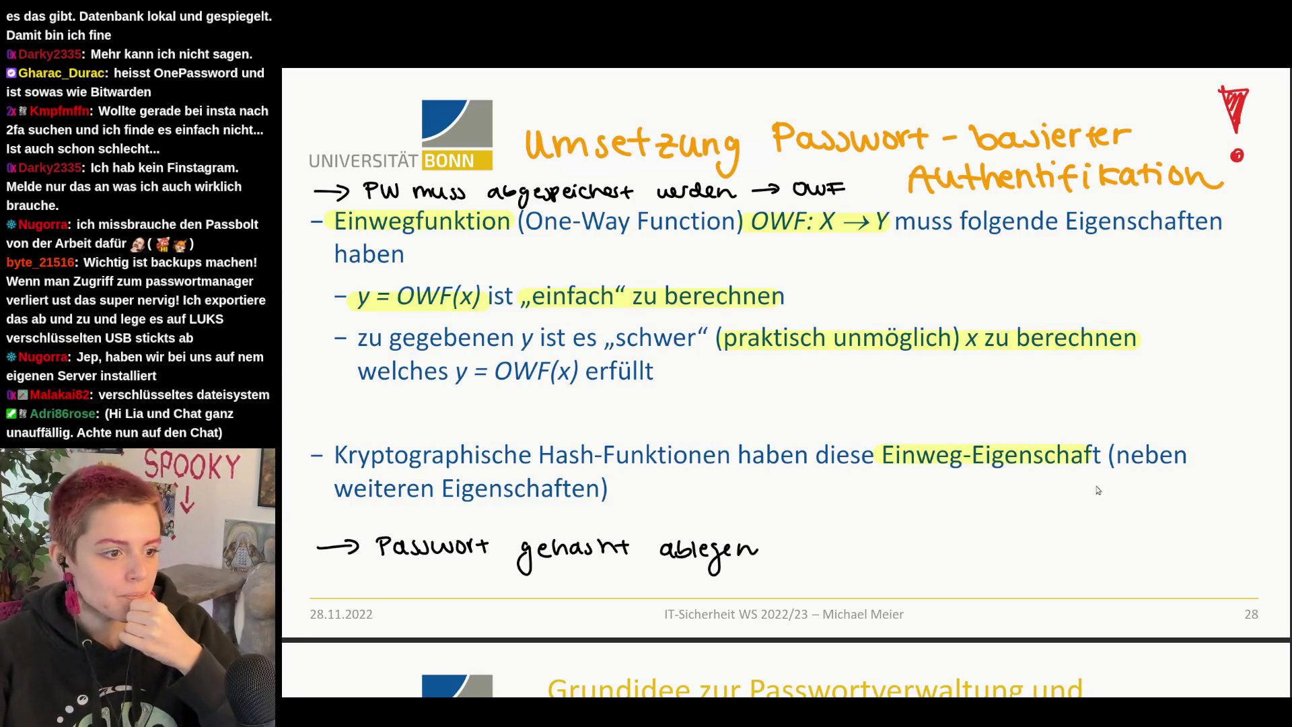
scroll(1083, 482, down, 4)
scroll(1032, 404, down, 2)
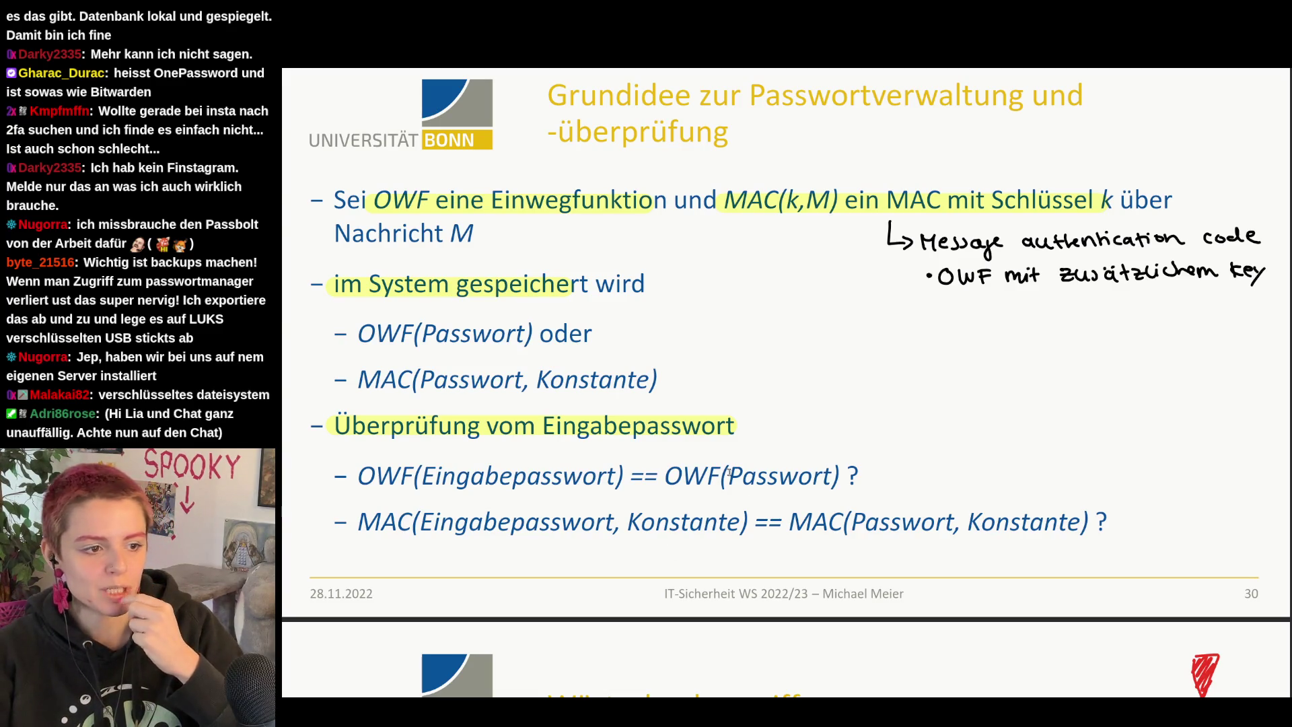
Step: Mark the OWF comparison formula on slide 30 while explaining the MAC note
drag(360, 476, 665, 477)
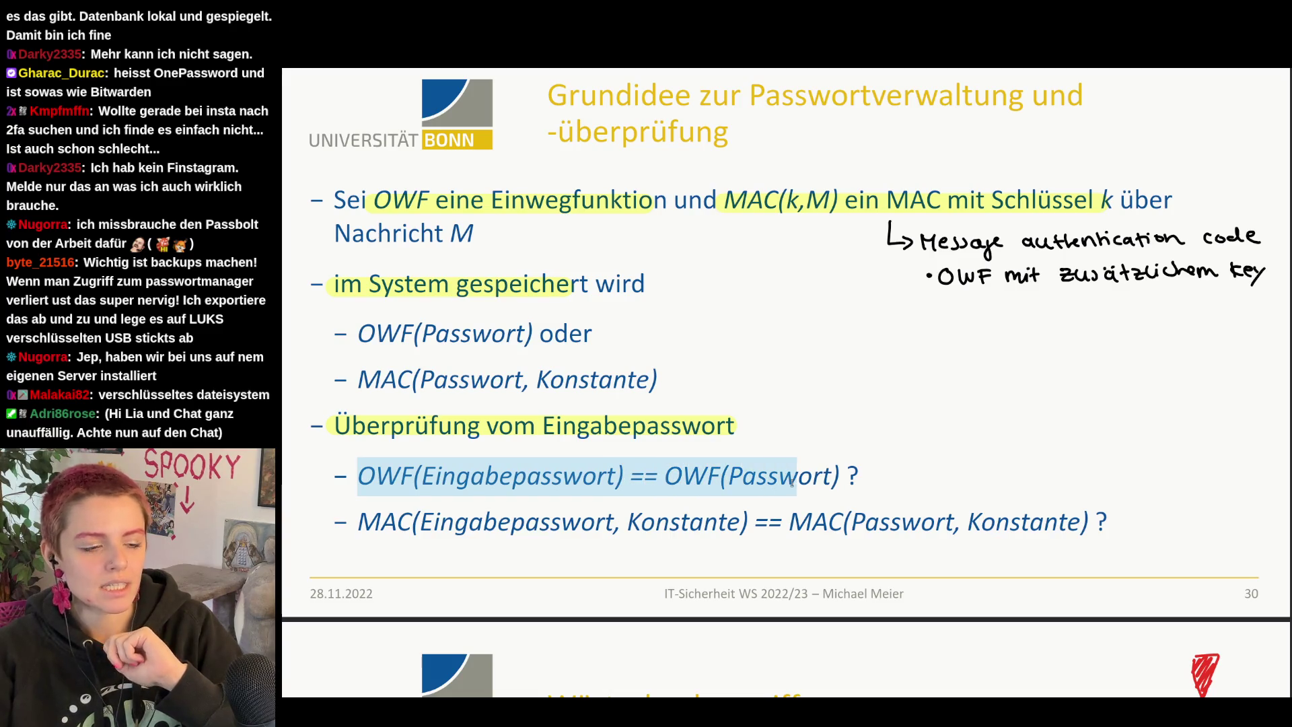
drag(664, 478, 840, 476)
click(823, 509)
mouse_move(357, 525)
mouse_down()
mouse_move(745, 542)
mouse_move(1096, 517)
mouse_up()
click(788, 526)
click(1099, 516)
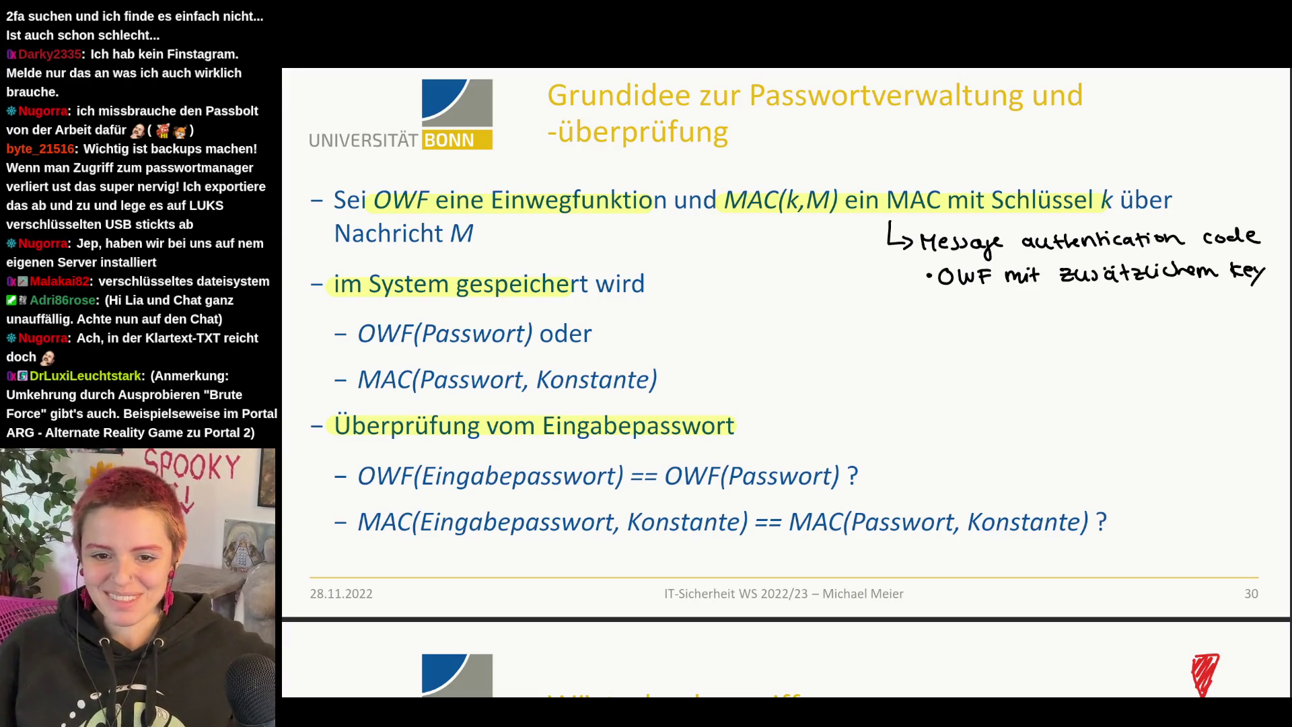
scroll(1114, 228, down, 3)
scroll(1114, 227, down, 2)
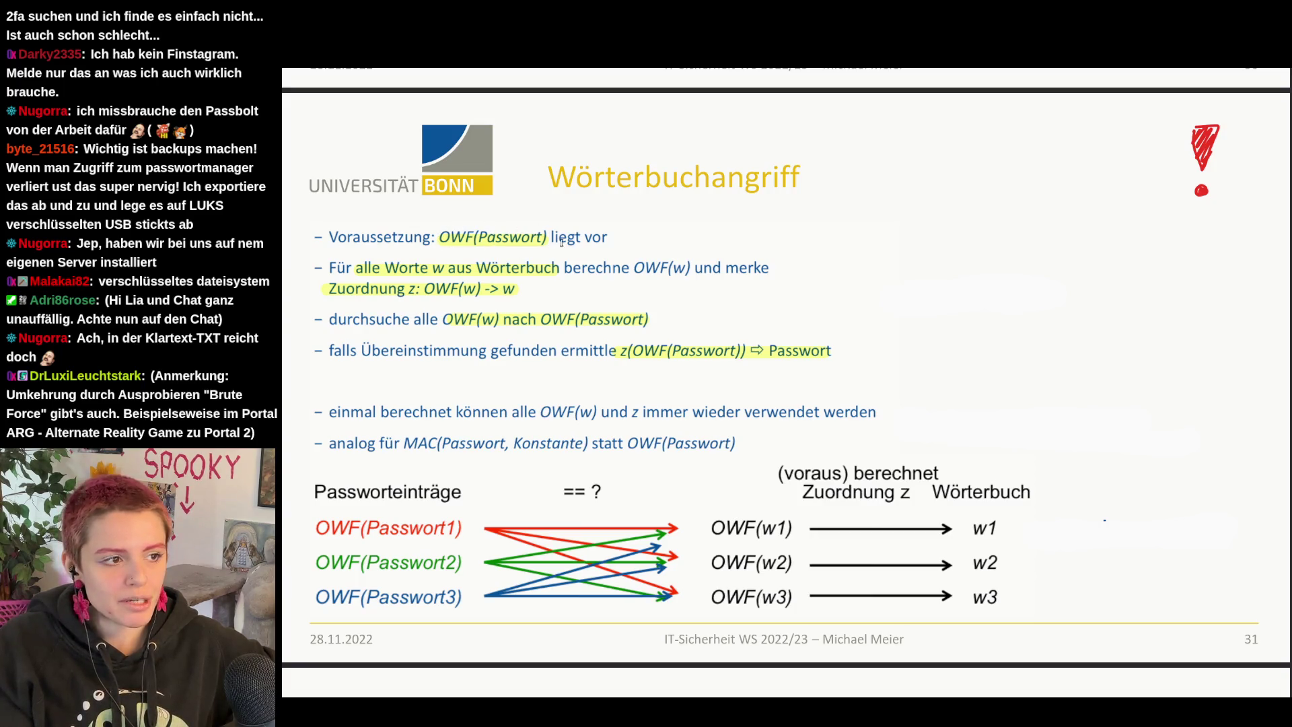
drag(456, 238, 557, 243)
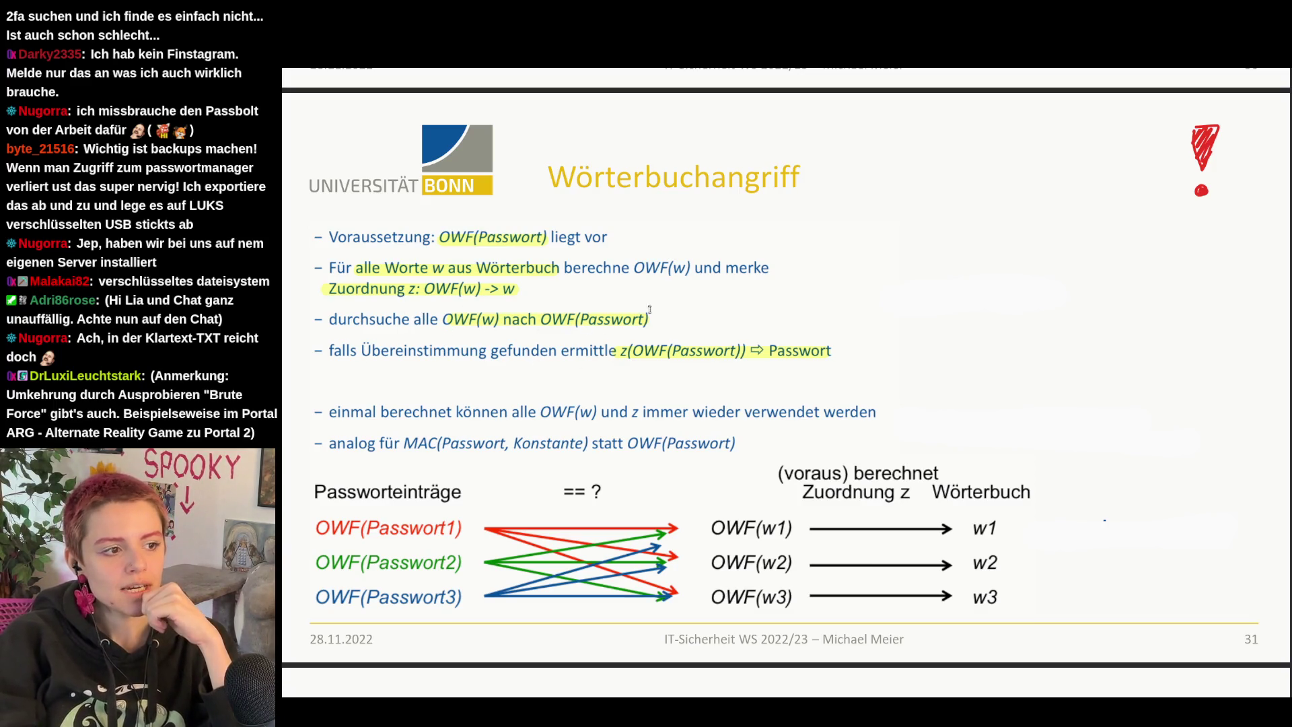
drag(438, 237, 550, 240)
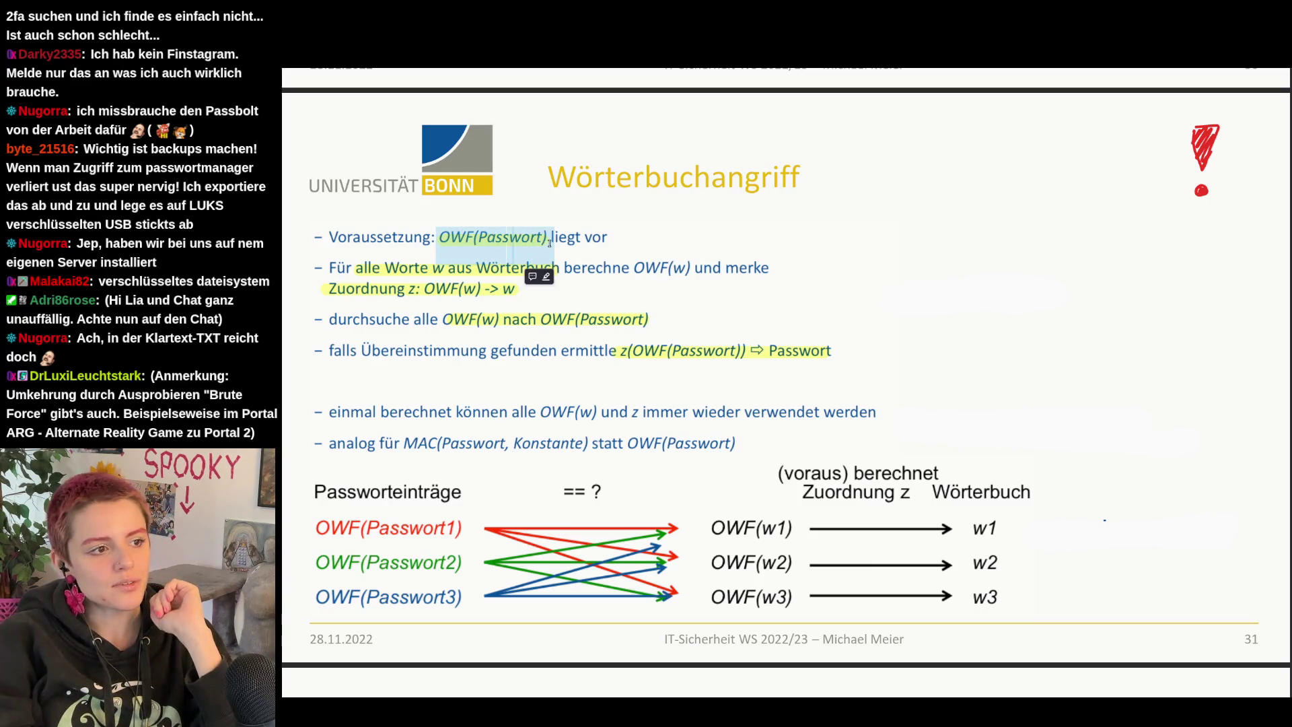
click(549, 240)
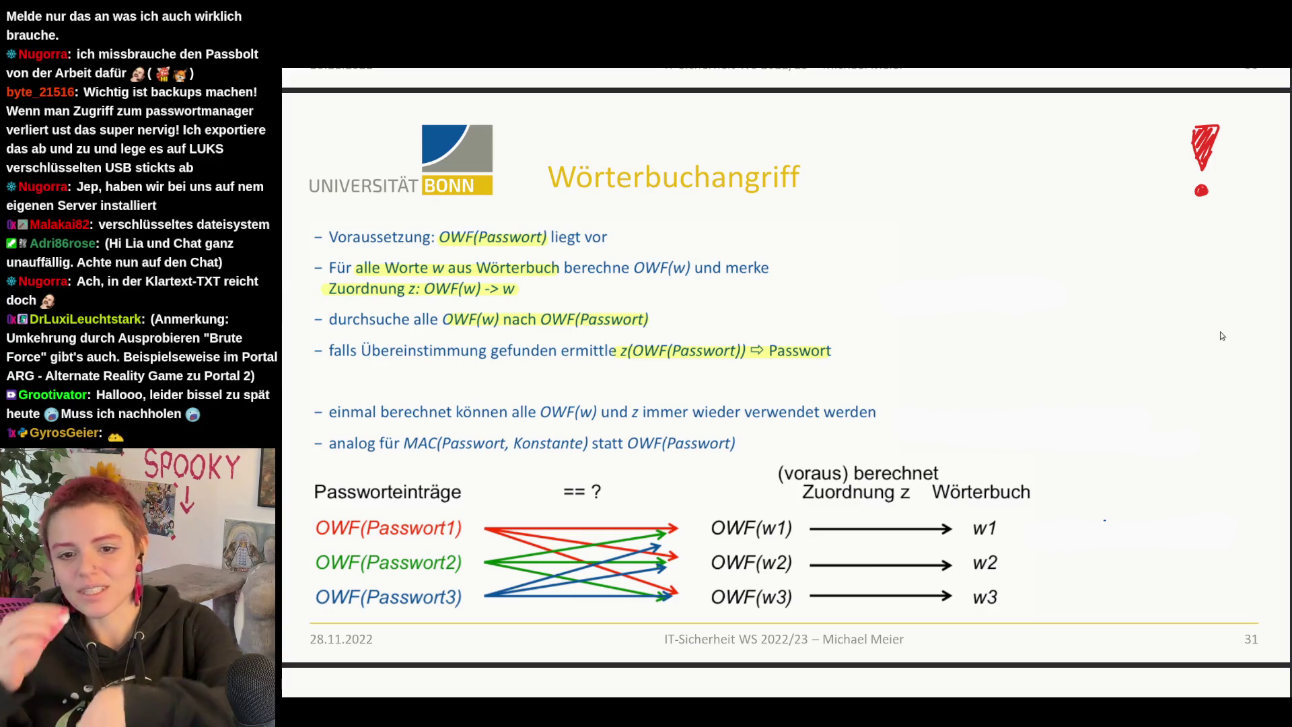
scroll(1222, 336, down, 5)
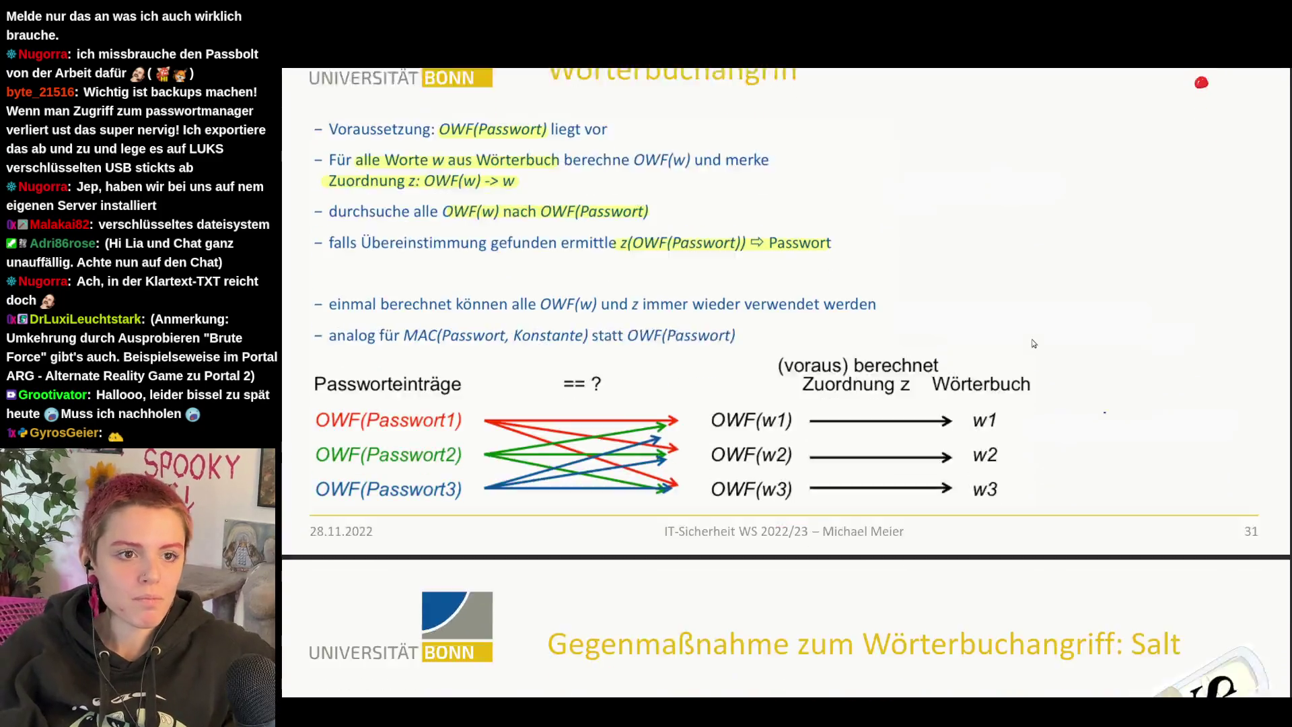
scroll(1216, 399, down, 1)
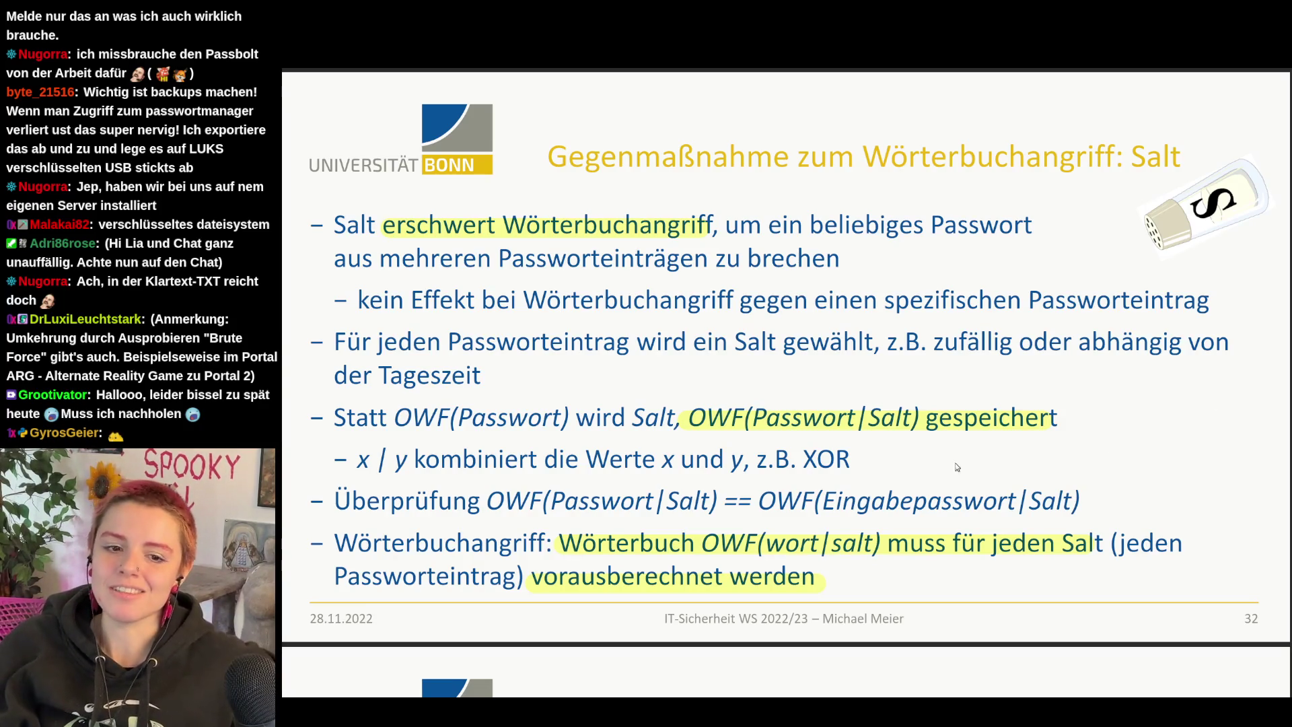
scroll(1215, 402, up, 3)
scroll(1090, 448, up, 5)
scroll(1090, 449, up, 1)
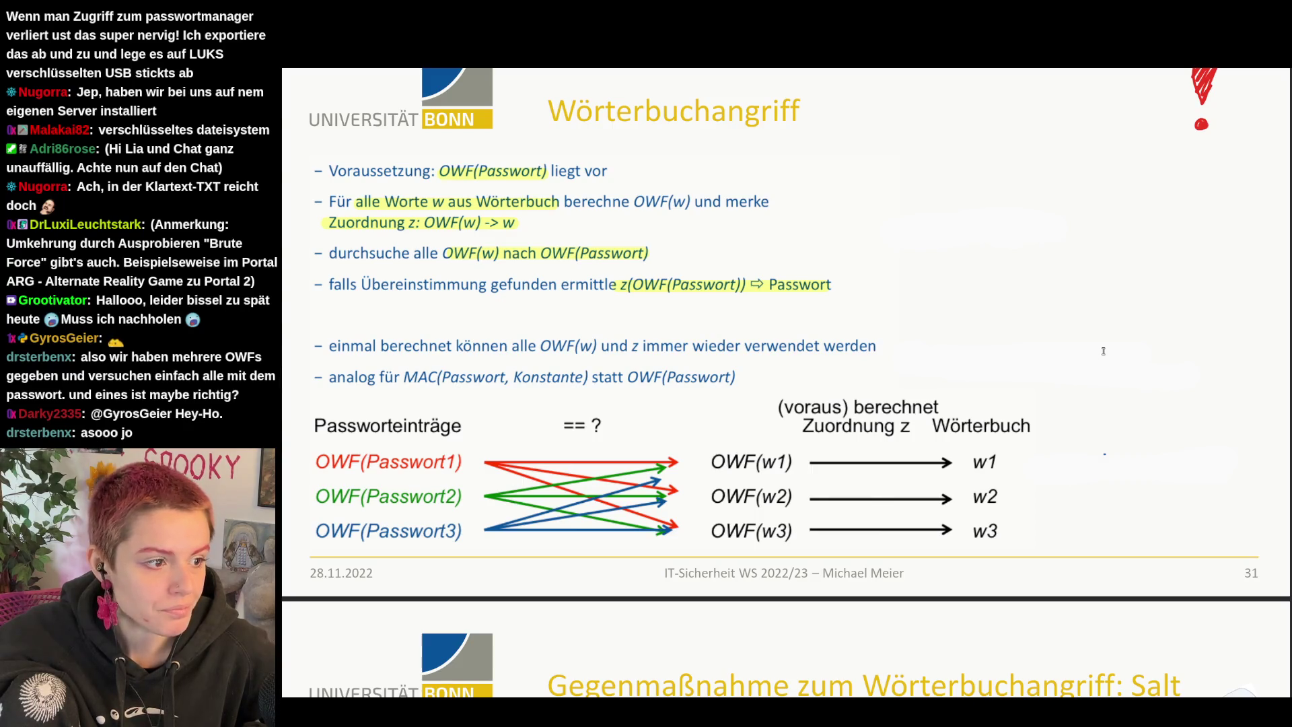
Step: Advance to slide 32 on salt as a countermeasure to dictionary attacks
key(Page_Down)
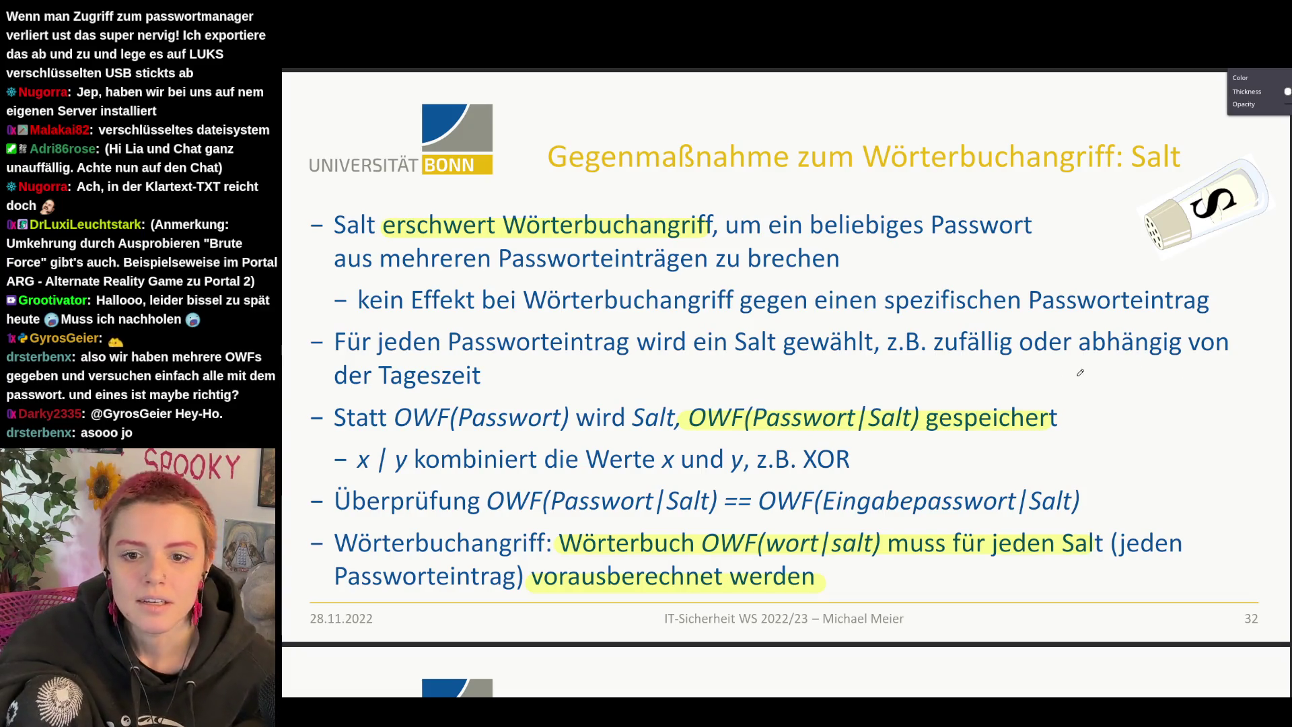
Step: Handwrite two binary numbers with a result line beside the salt point and an XOR heading above
drag(1101, 372, 1148, 373)
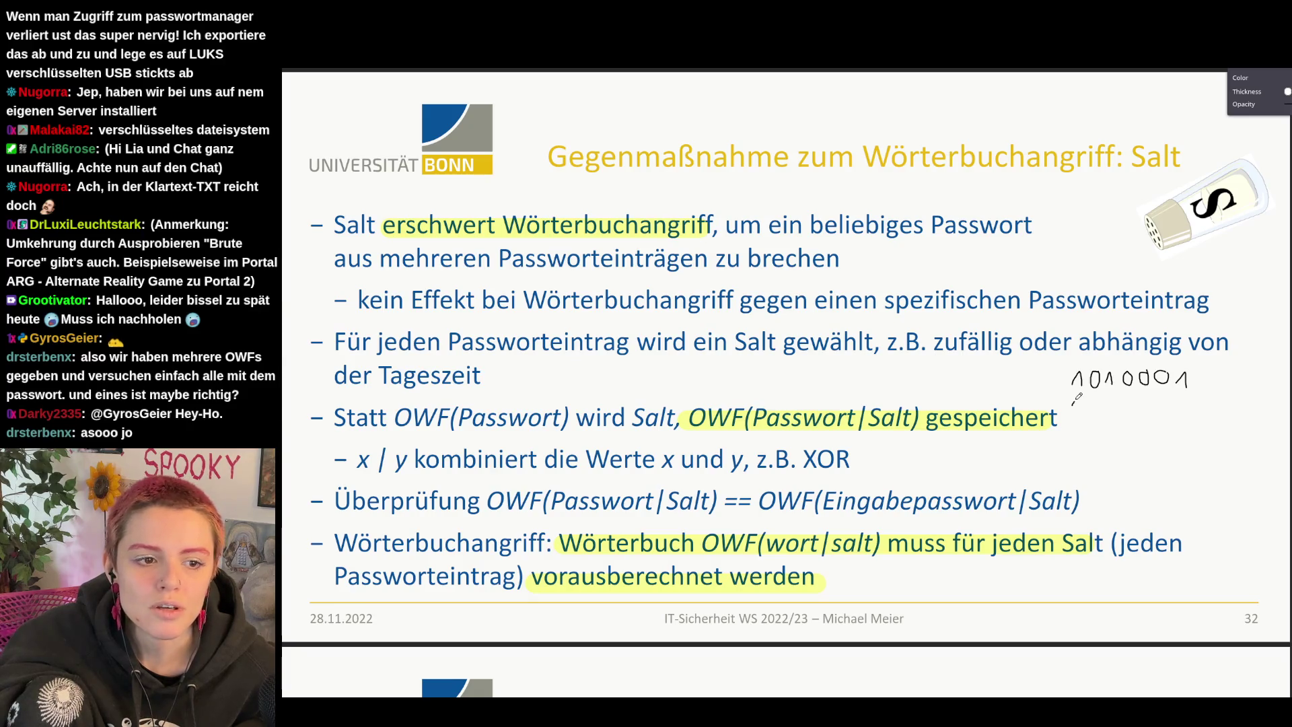
mouse_move(1116, 401)
mouse_down()
mouse_move(1118, 412)
mouse_move(1170, 412)
mouse_move(1183, 397)
mouse_up()
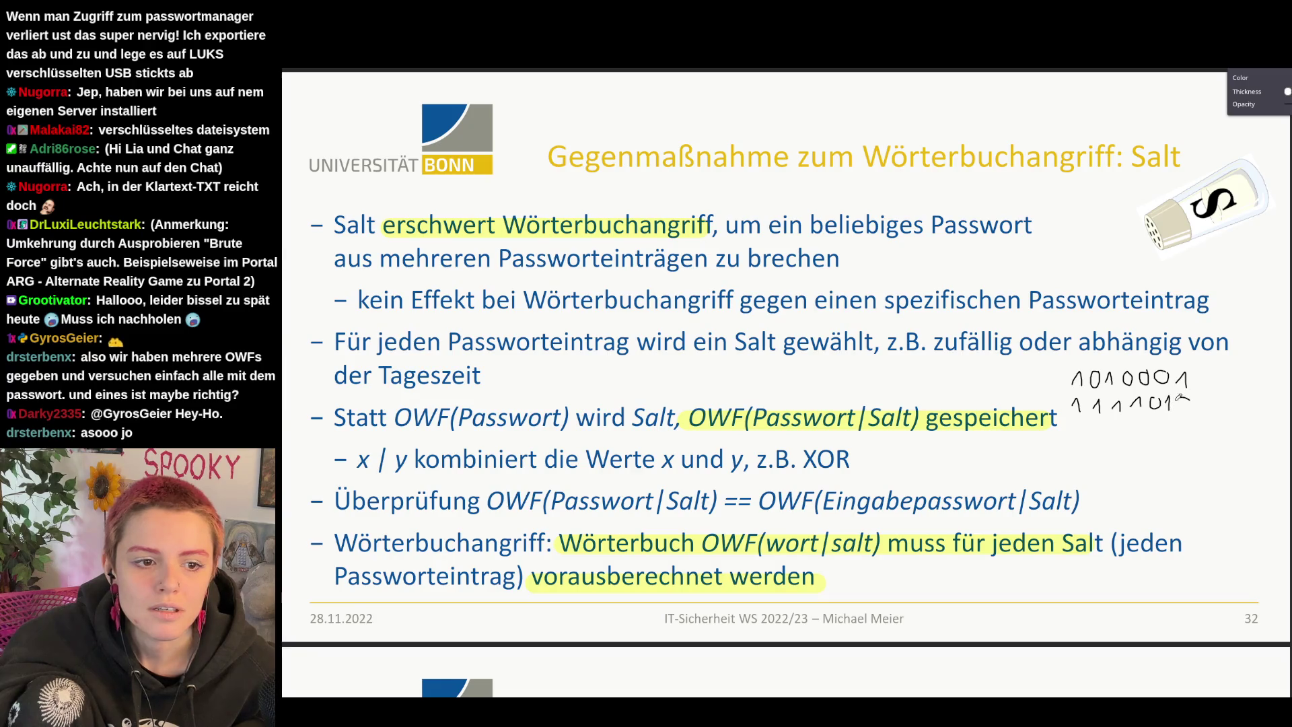
mouse_move(1069, 428)
mouse_down()
mouse_move(1195, 424)
mouse_move(1229, 402)
mouse_up()
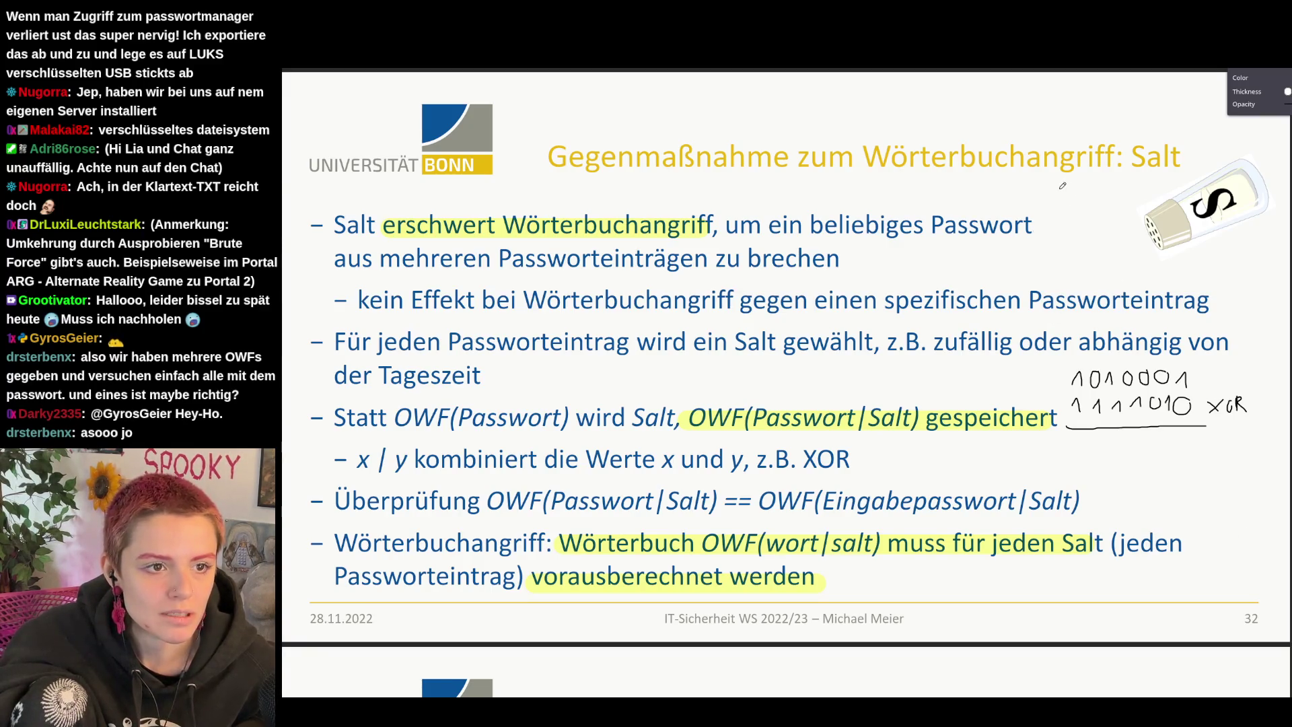
drag(1084, 186, 1089, 192)
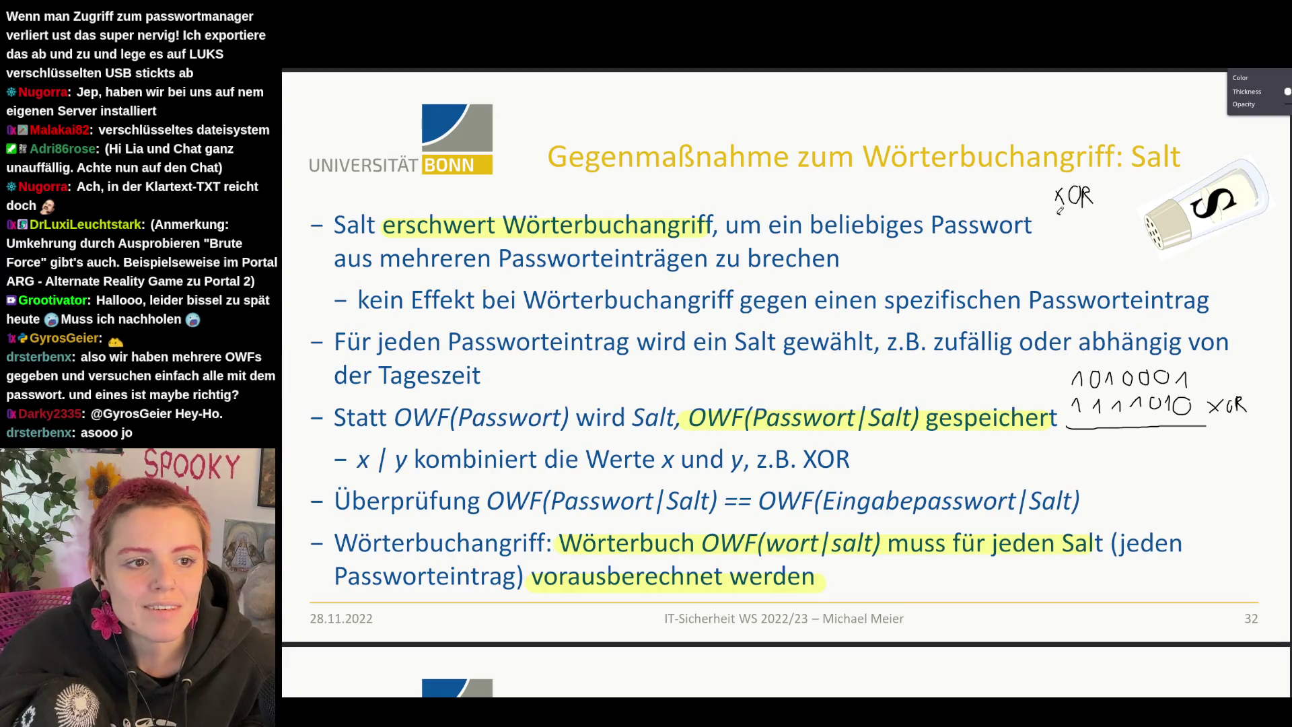
Step: Draw the XOR truth table rows and divider under the XOR heading
drag(1079, 211, 1076, 223)
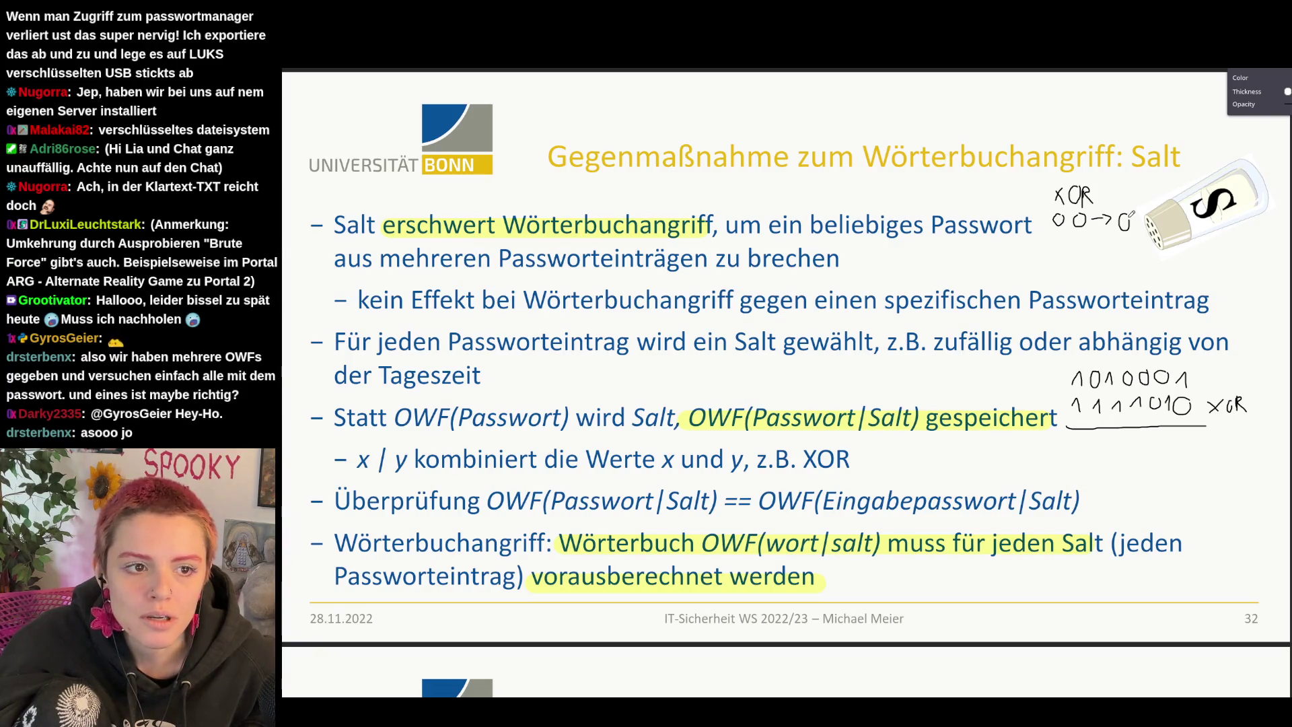
mouse_move(1067, 202)
mouse_down()
mouse_move(1067, 268)
mouse_move(1057, 227)
mouse_up()
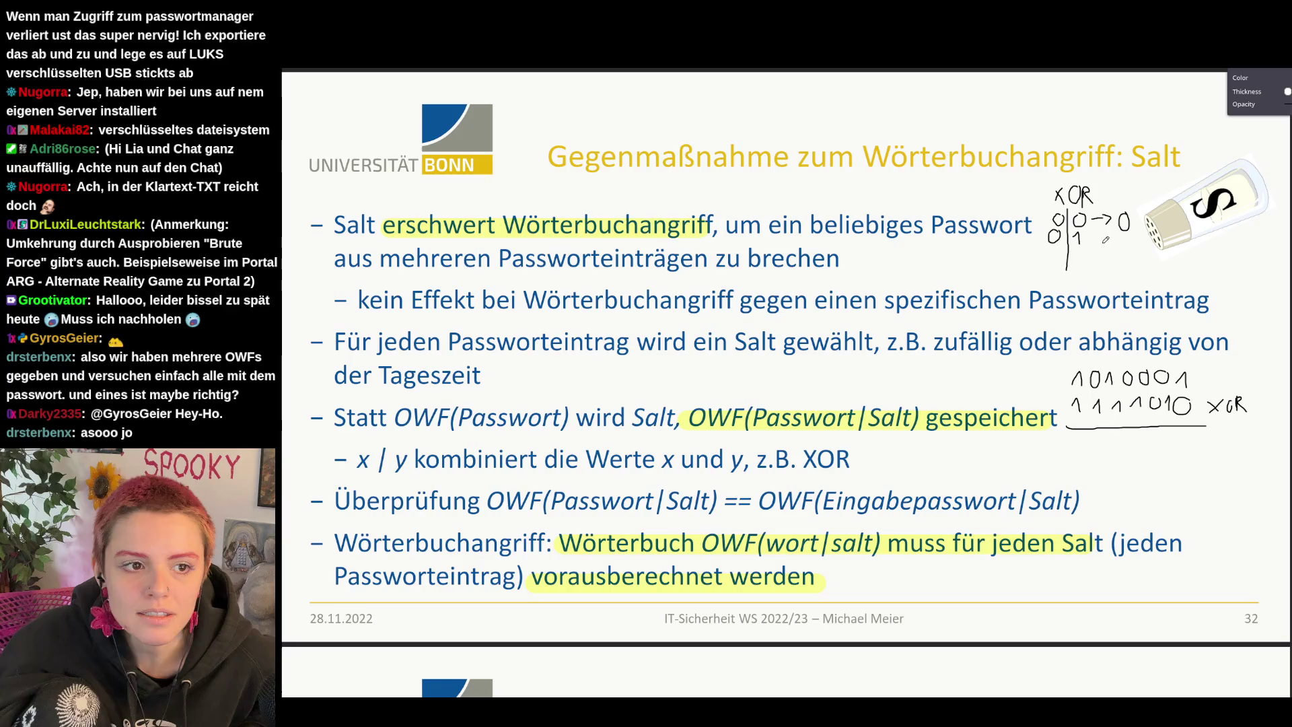
mouse_move(1108, 228)
mouse_down()
mouse_move(1128, 242)
mouse_move(1077, 249)
mouse_move(1120, 252)
mouse_move(1078, 279)
mouse_move(1111, 270)
mouse_up()
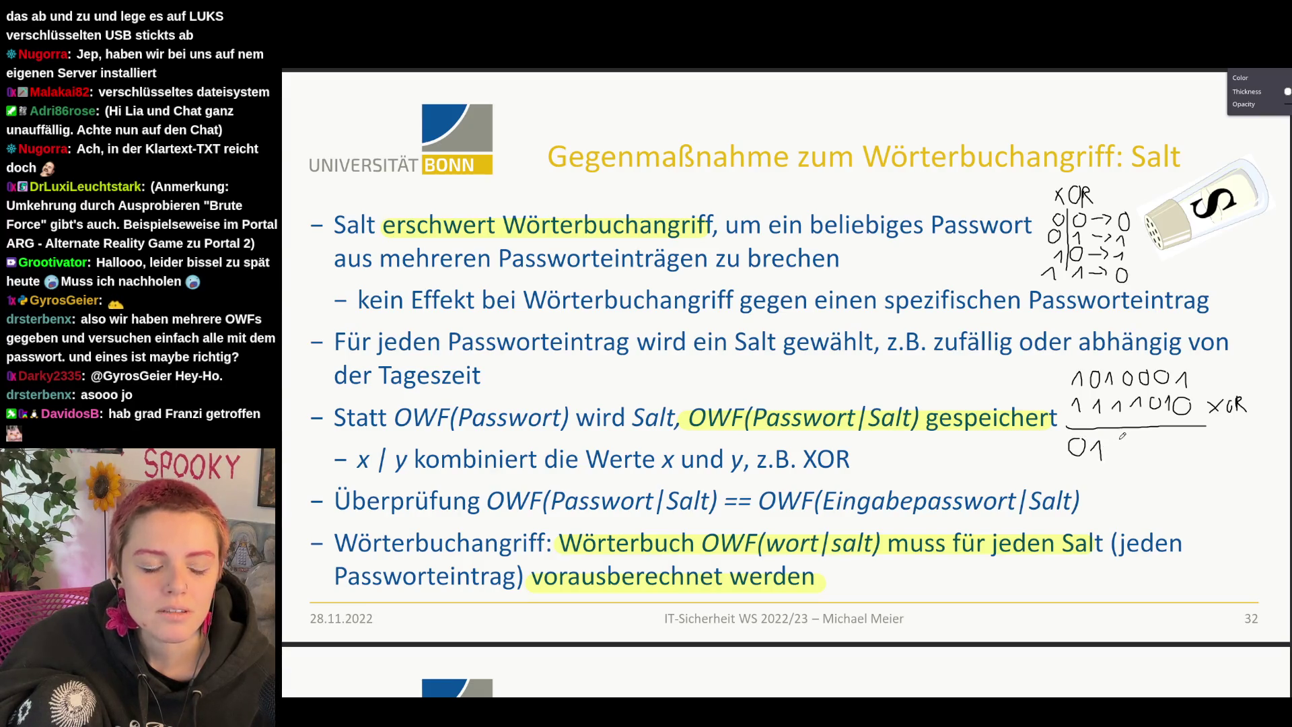
Step: Finish the XOR result 0101011, underline it twice, and write XOR above Passwort|Salt
drag(1164, 434, 1167, 437)
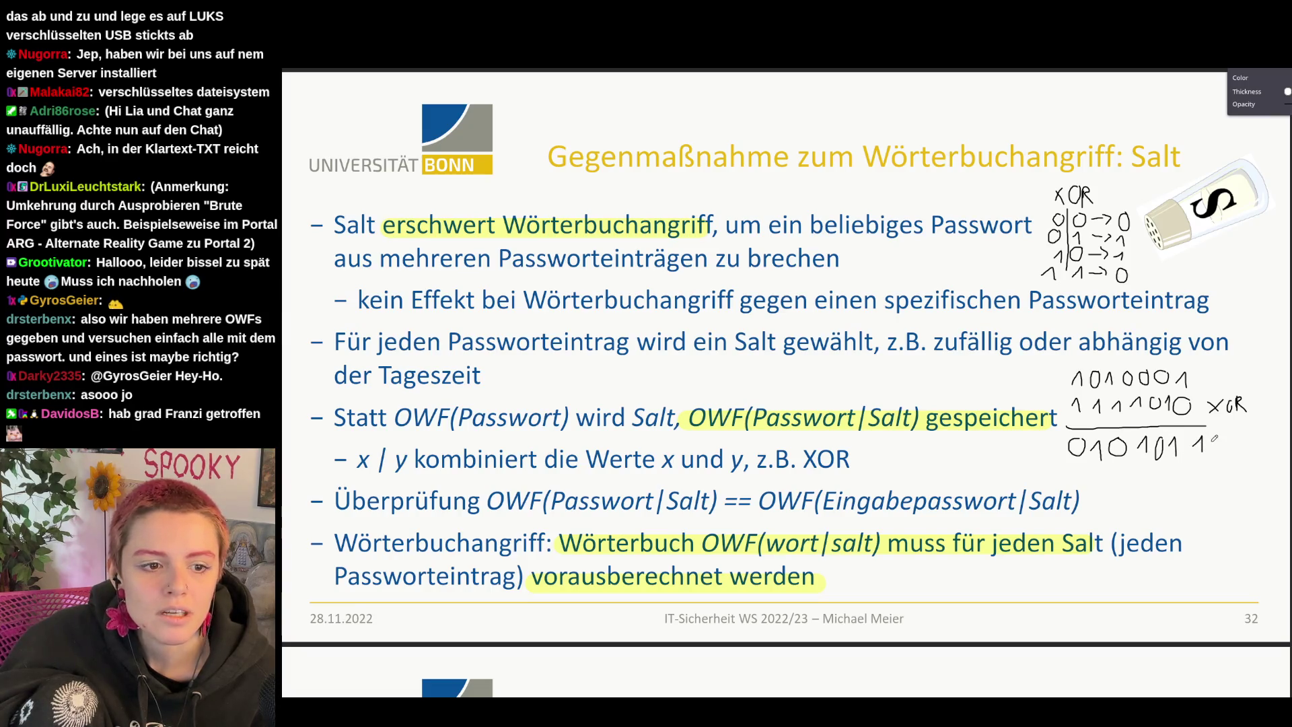
drag(1070, 468, 1201, 465)
drag(1147, 480, 1166, 475)
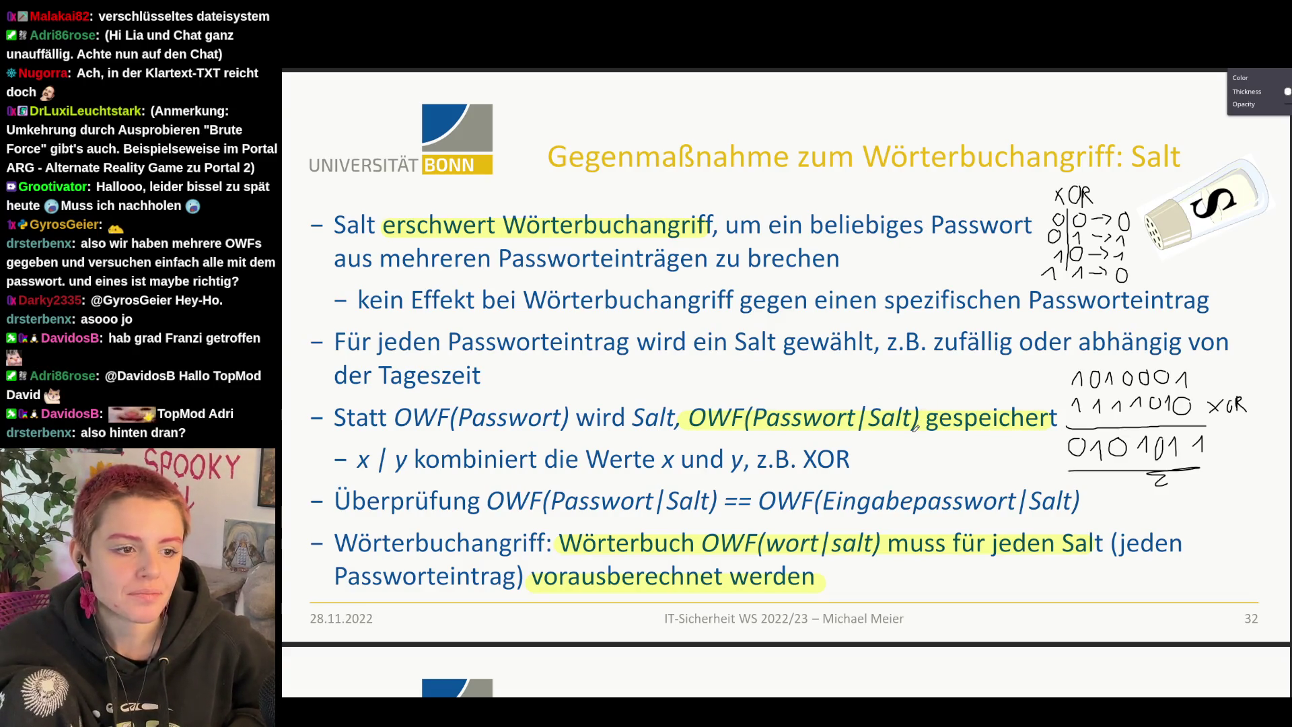
drag(846, 386, 877, 383)
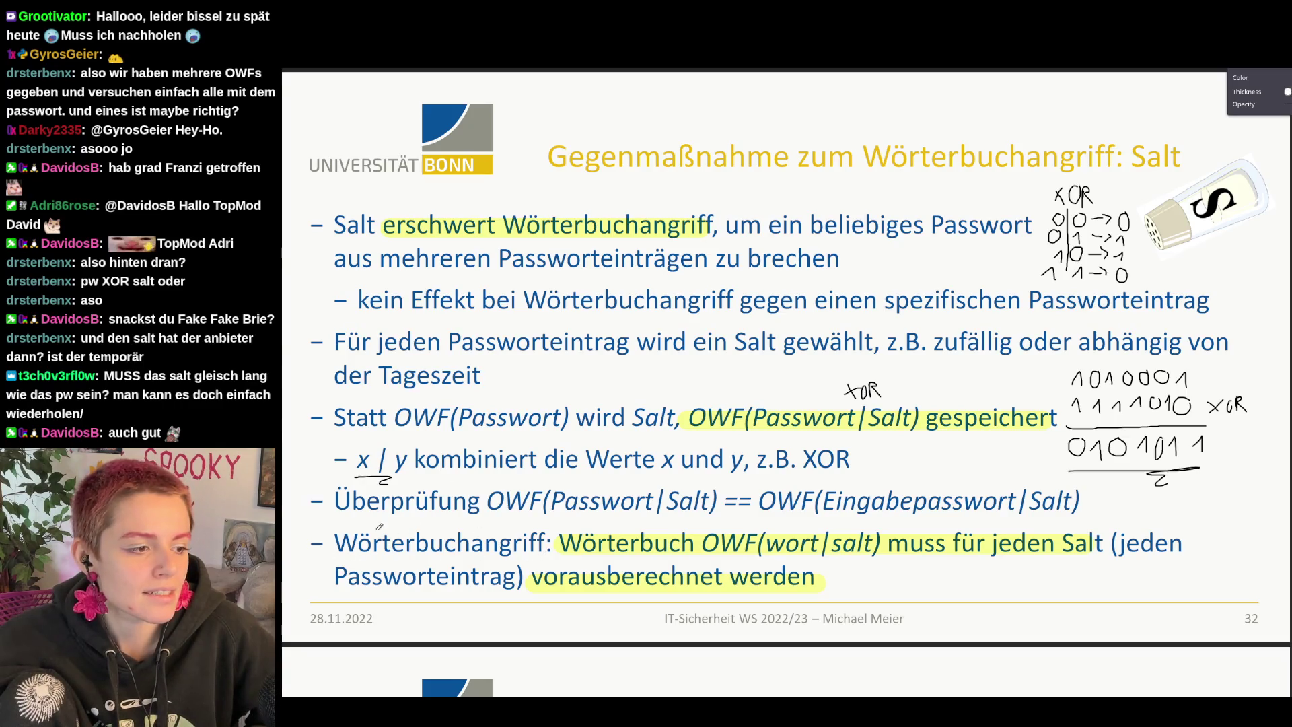
Step: Circle OWF and underline salt in the dictionary-attack bullet
mouse_move(761, 529)
mouse_down()
mouse_move(721, 517)
mouse_move(712, 553)
mouse_up()
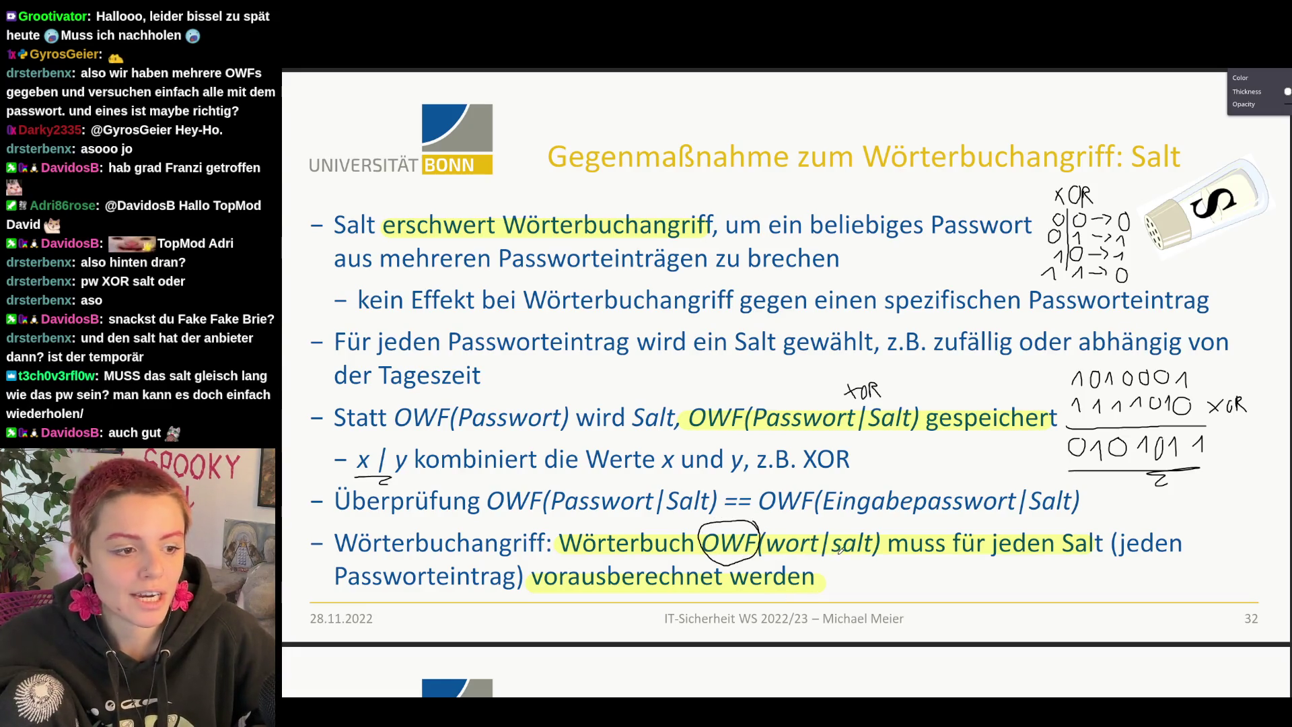
drag(831, 567, 868, 566)
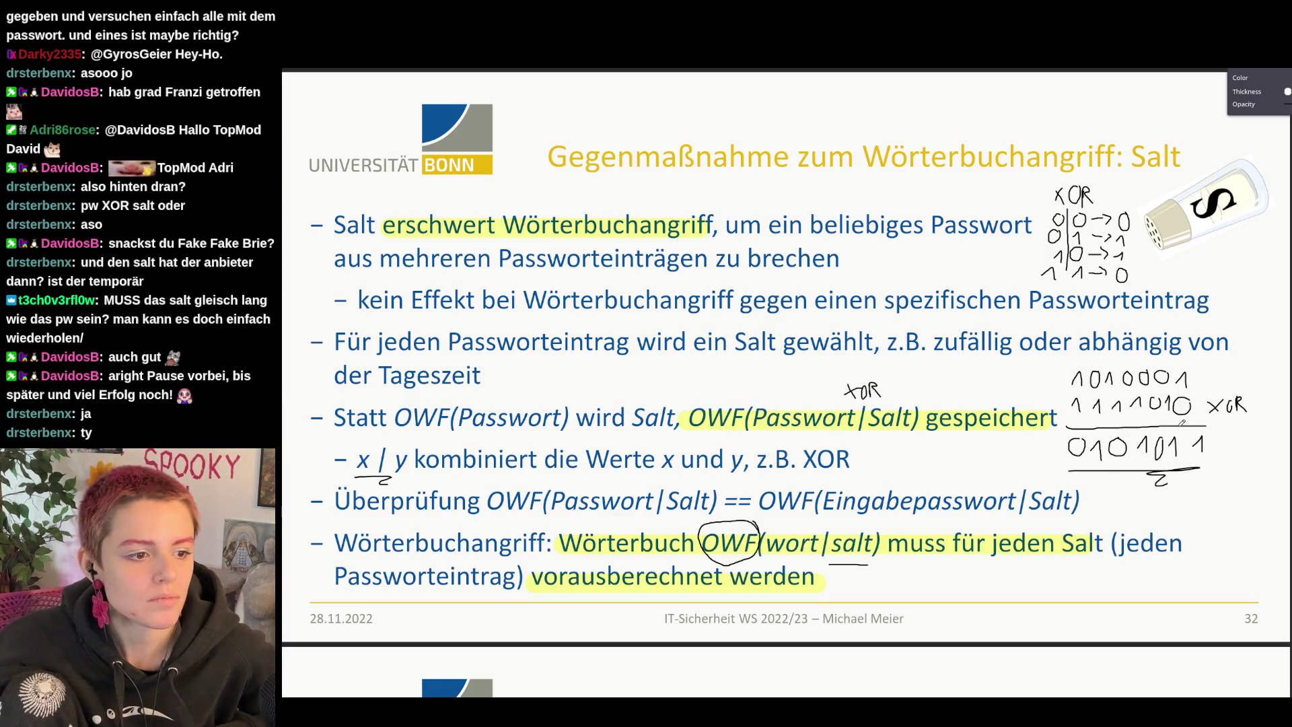
scroll(1184, 423, down, 3)
scroll(1184, 423, down, 2)
scroll(1183, 425, down, 5)
scroll(1183, 423, down, 1)
scroll(1183, 425, up, 1)
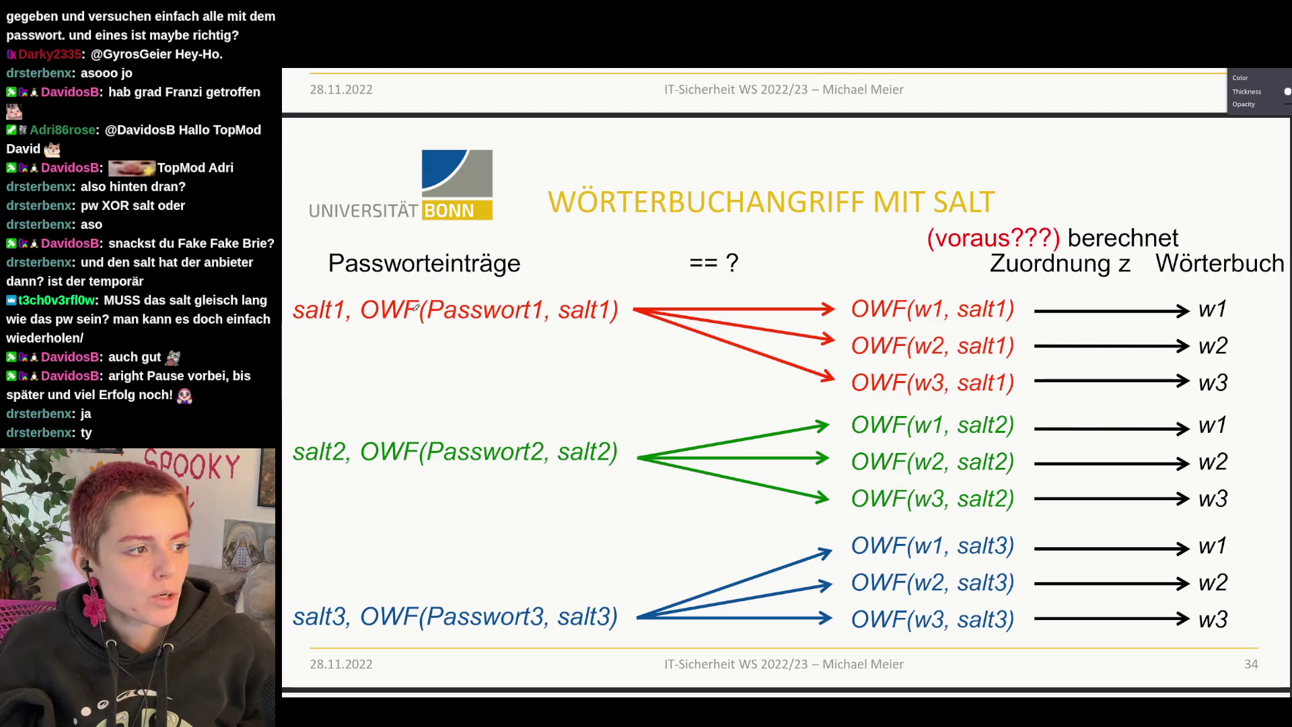
drag(368, 469, 419, 467)
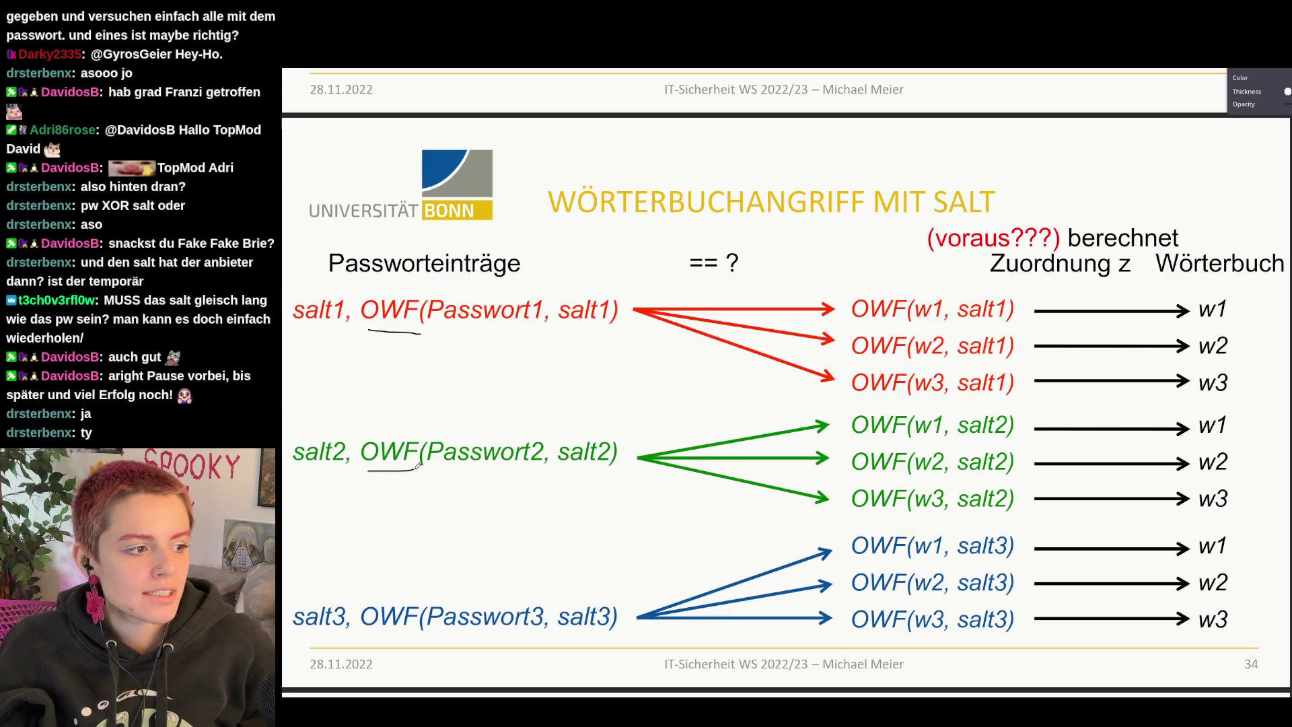
drag(367, 632, 408, 628)
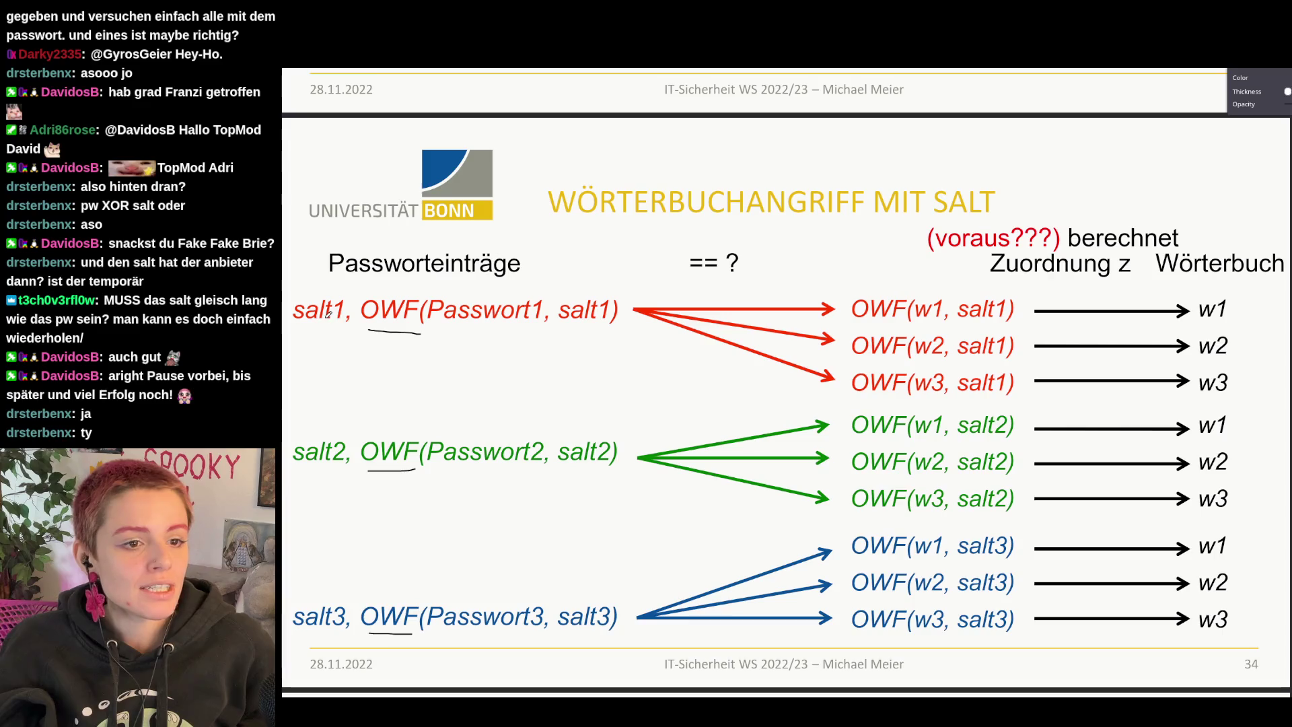
click(286, 451)
click(286, 618)
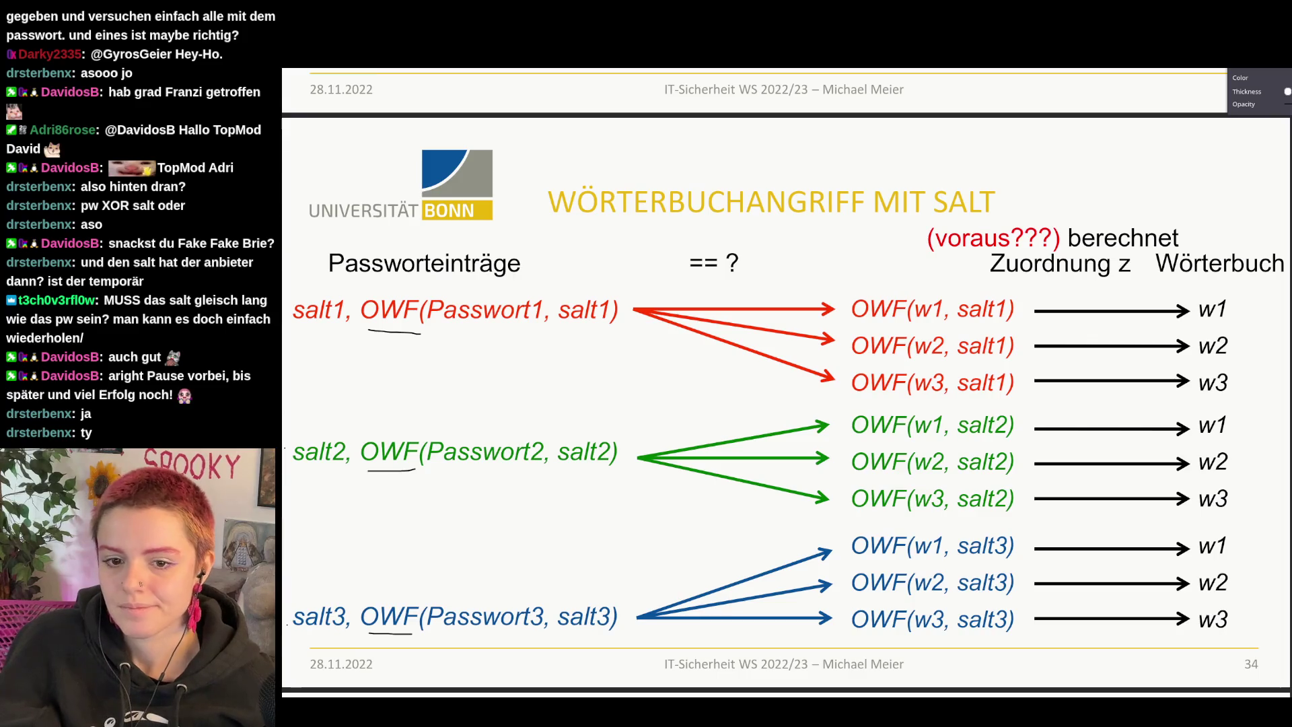
scroll(1074, 170, down, 3)
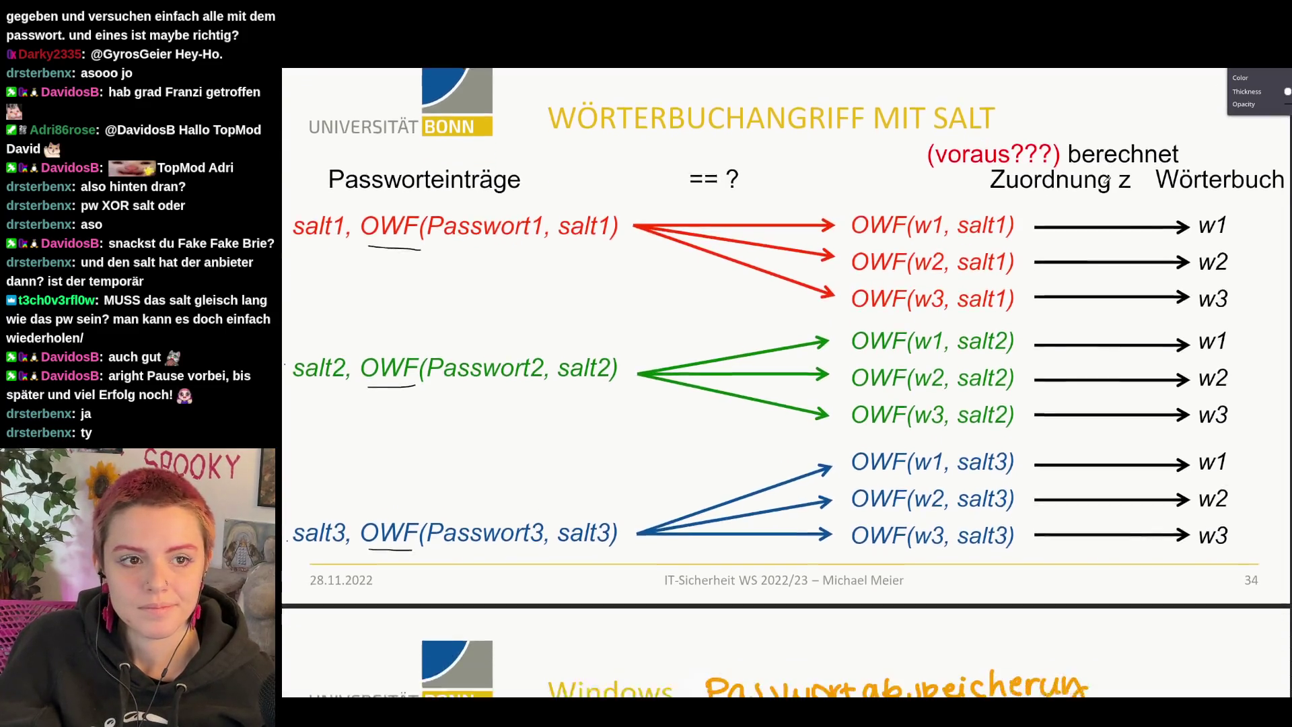
scroll(889, 475, down, 2)
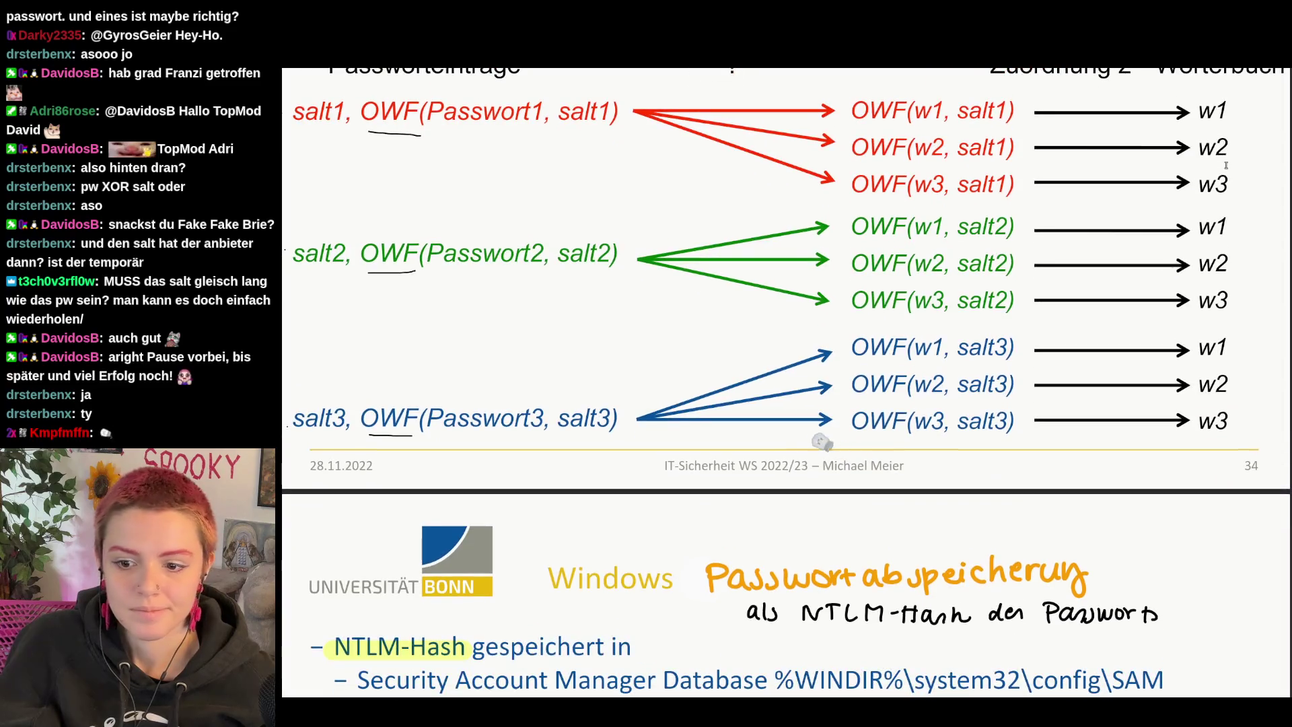
scroll(764, 414, down, 3)
scroll(705, 385, down, 2)
scroll(697, 378, down, 2)
scroll(605, 343, down, 1)
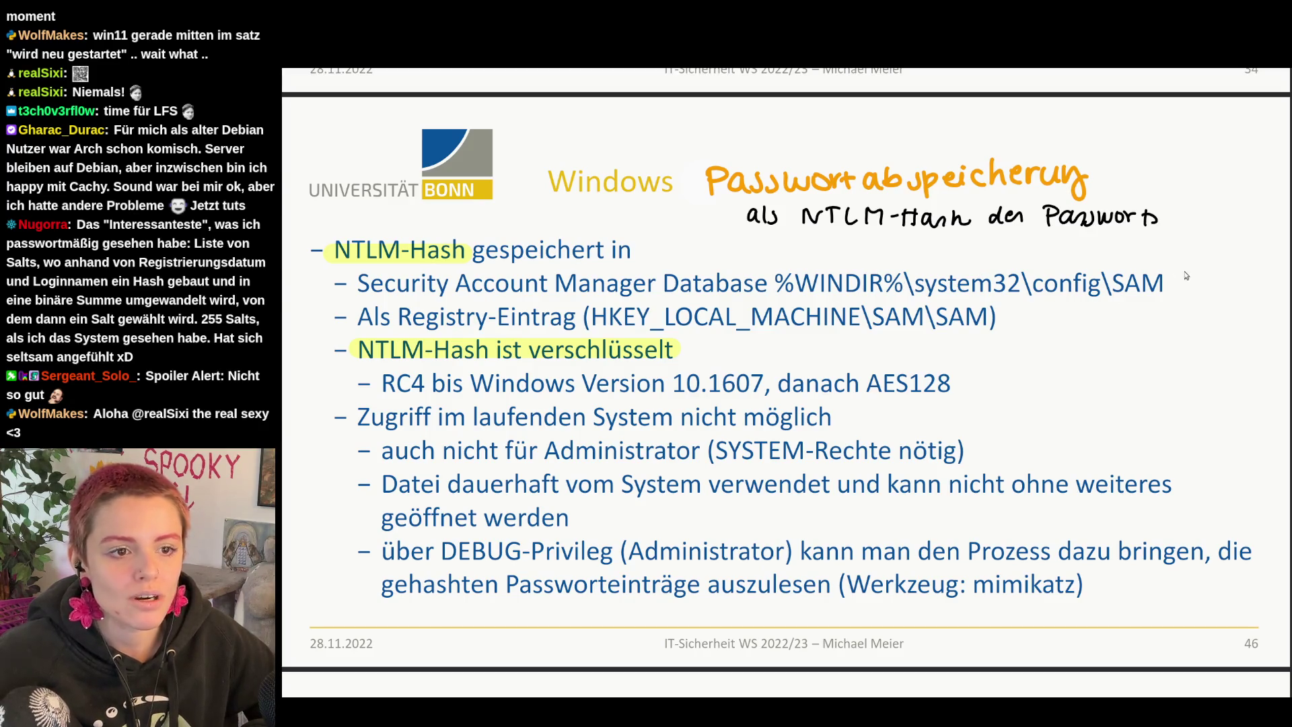
double_click(1138, 285)
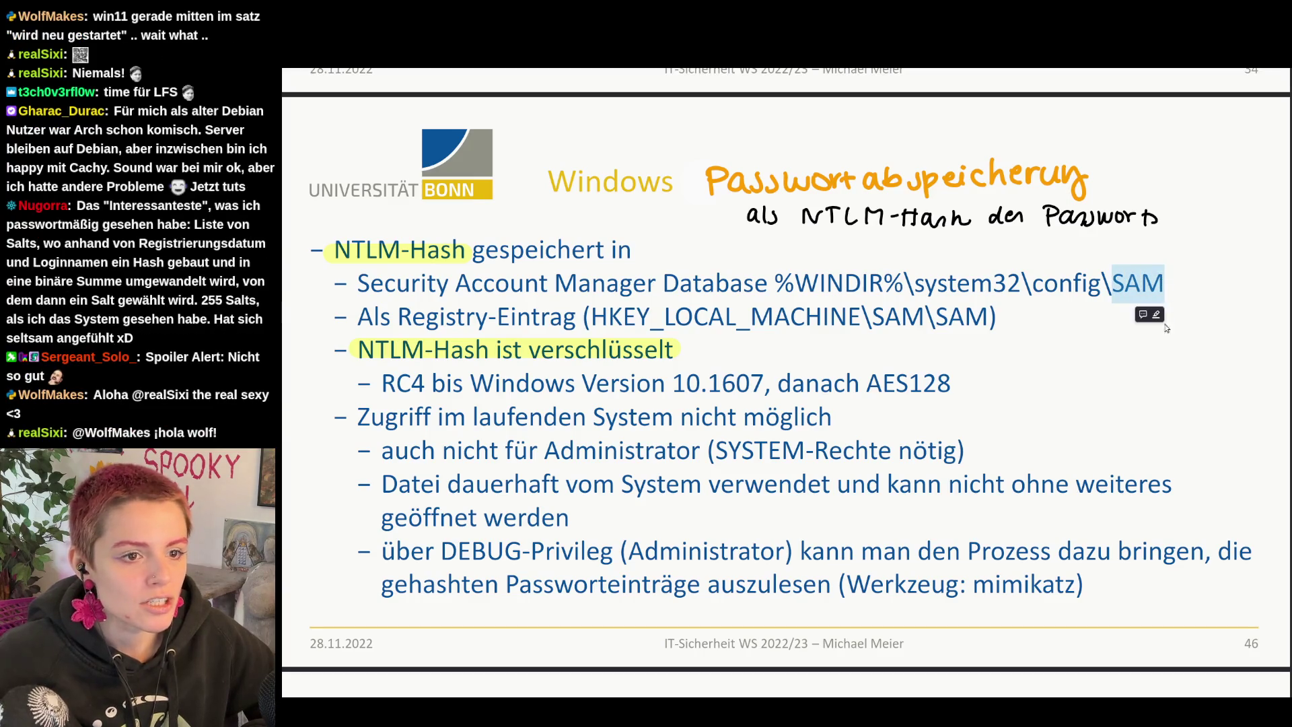
click(1165, 355)
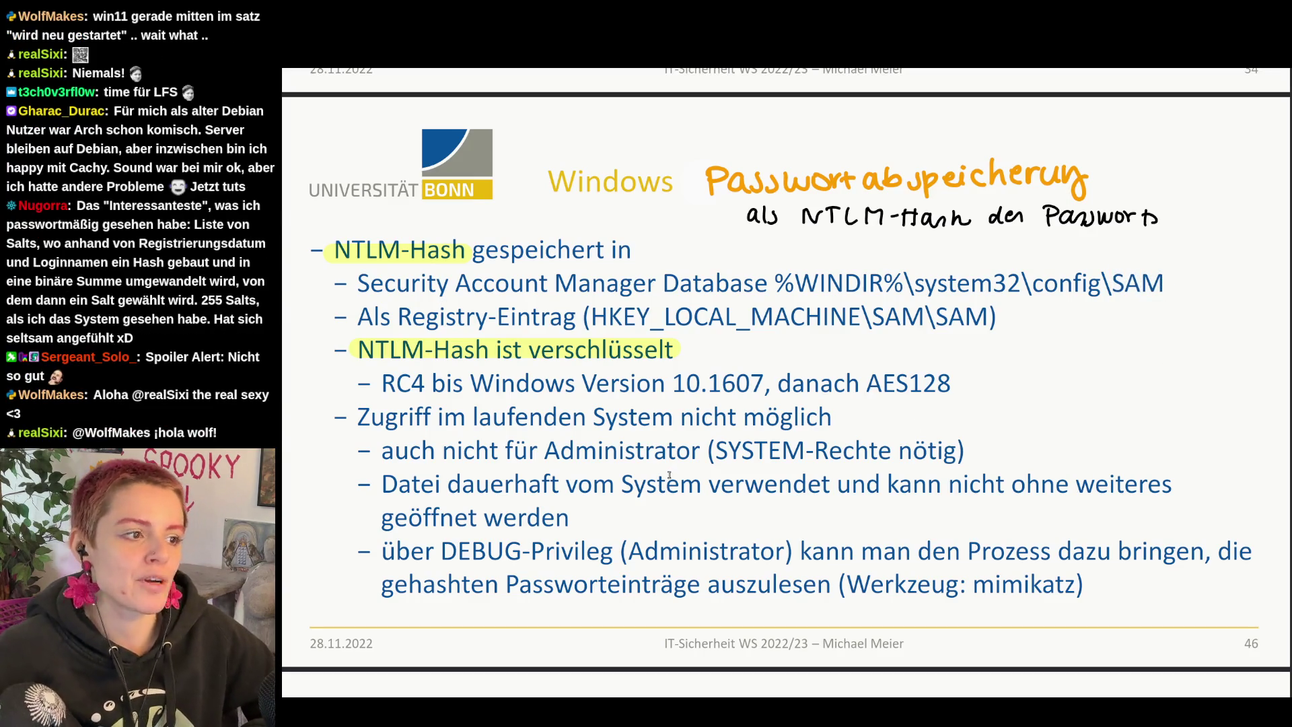
drag(359, 320, 566, 321)
click(891, 330)
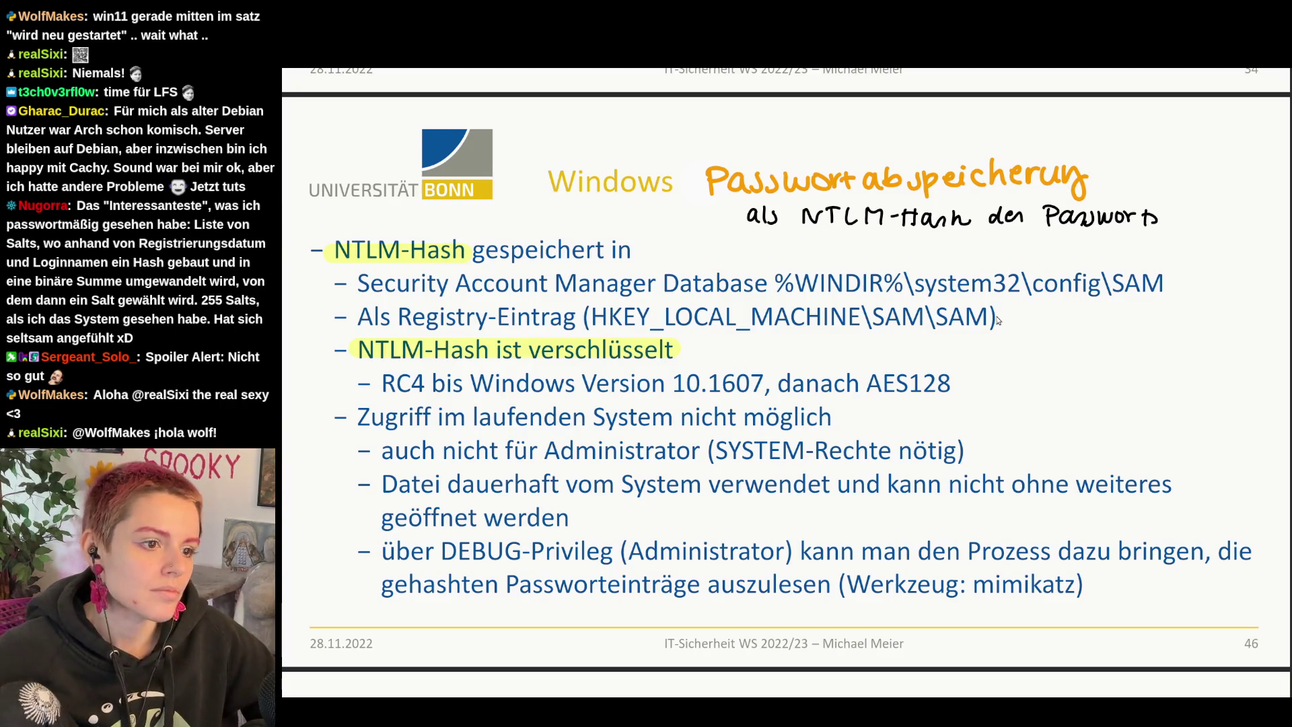
drag(866, 383, 951, 384)
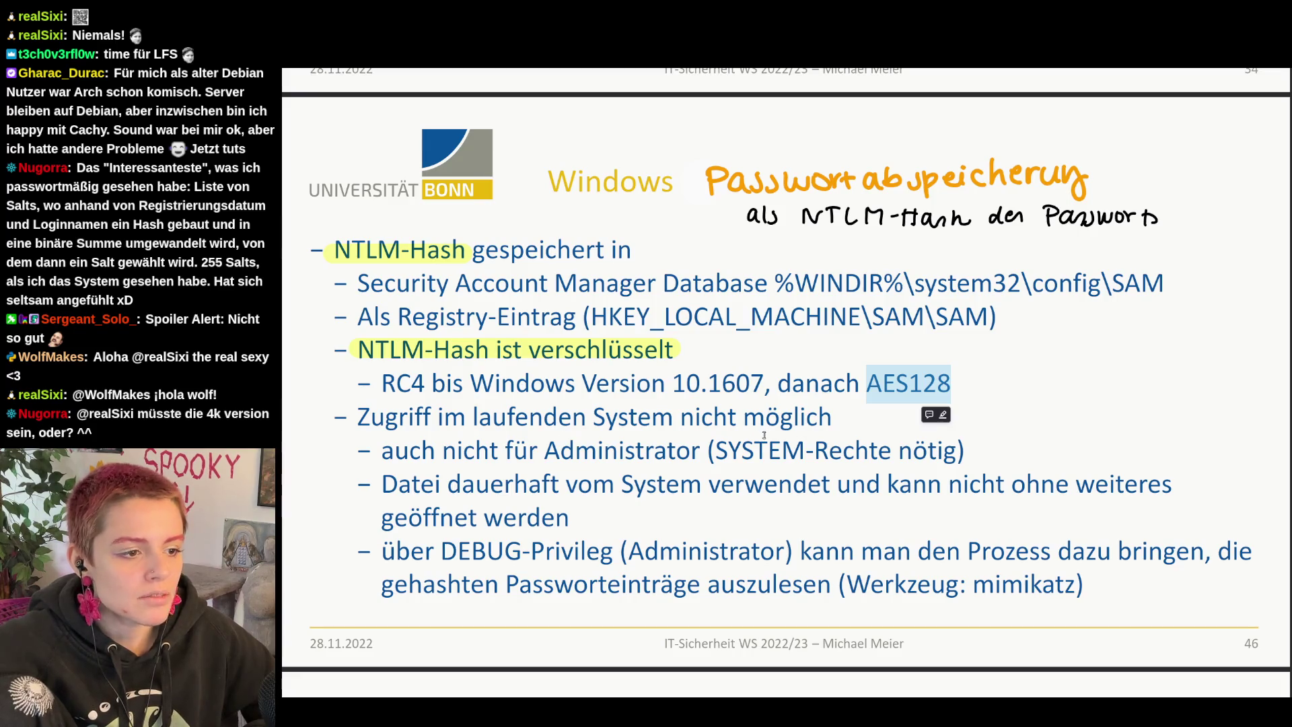
drag(723, 450, 909, 450)
click(933, 584)
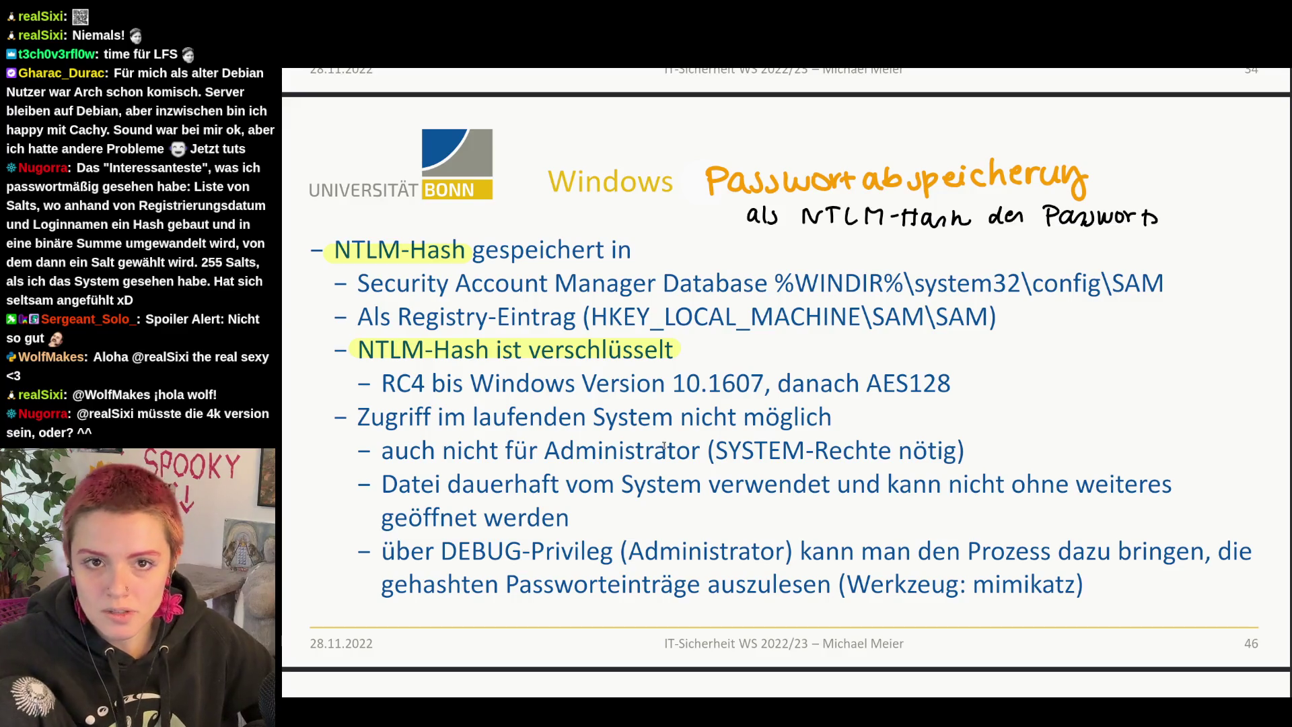
drag(381, 484, 702, 487)
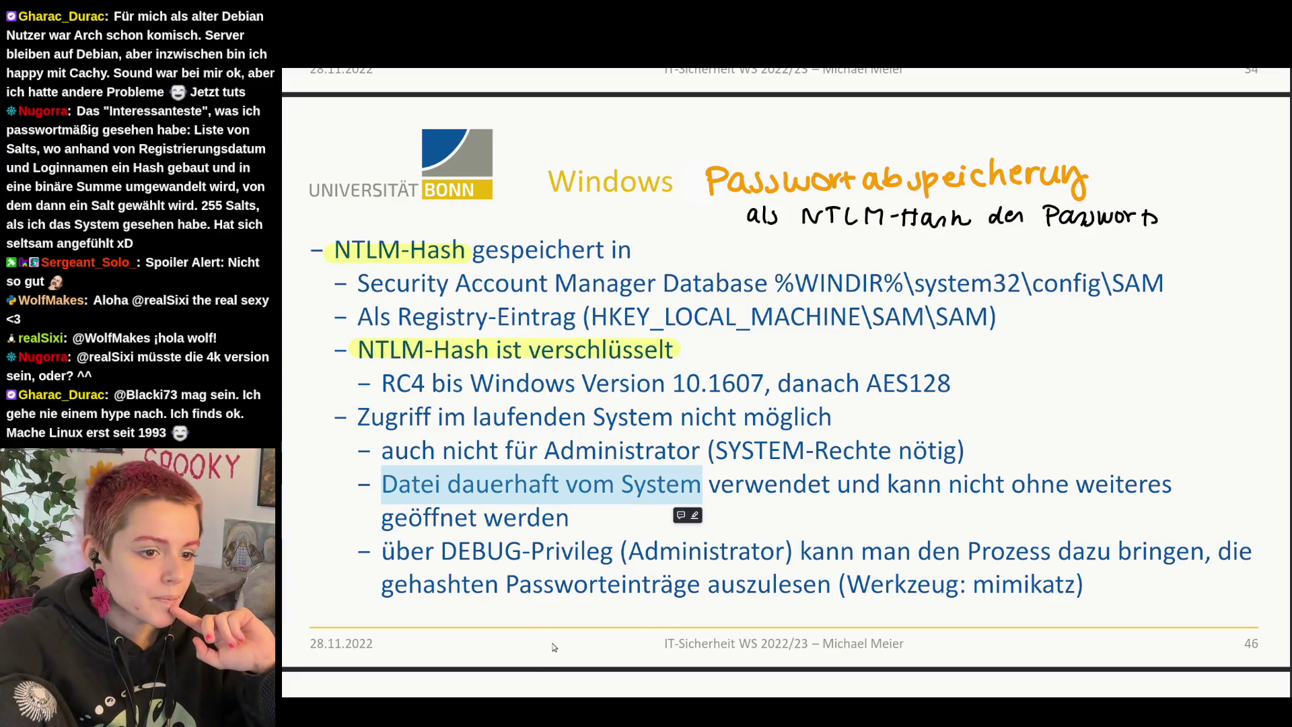
drag(441, 551, 1189, 570)
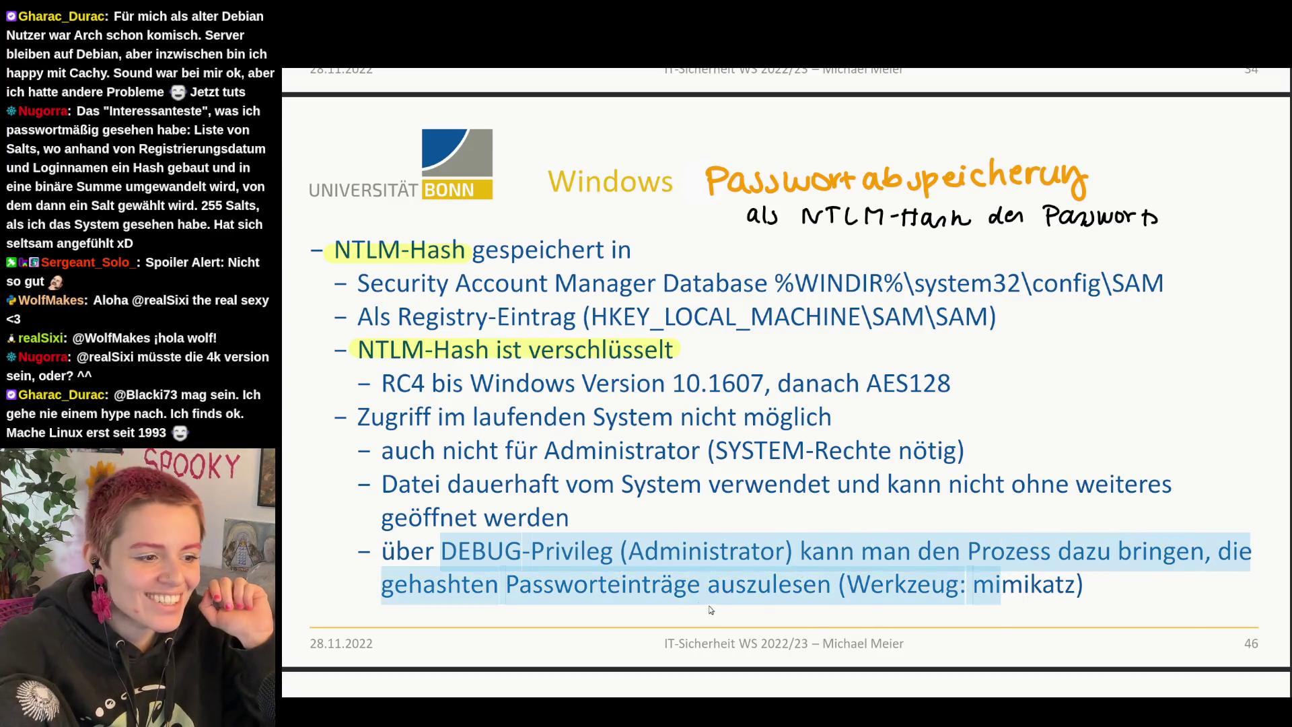
drag(1190, 570, 1095, 593)
click(1096, 593)
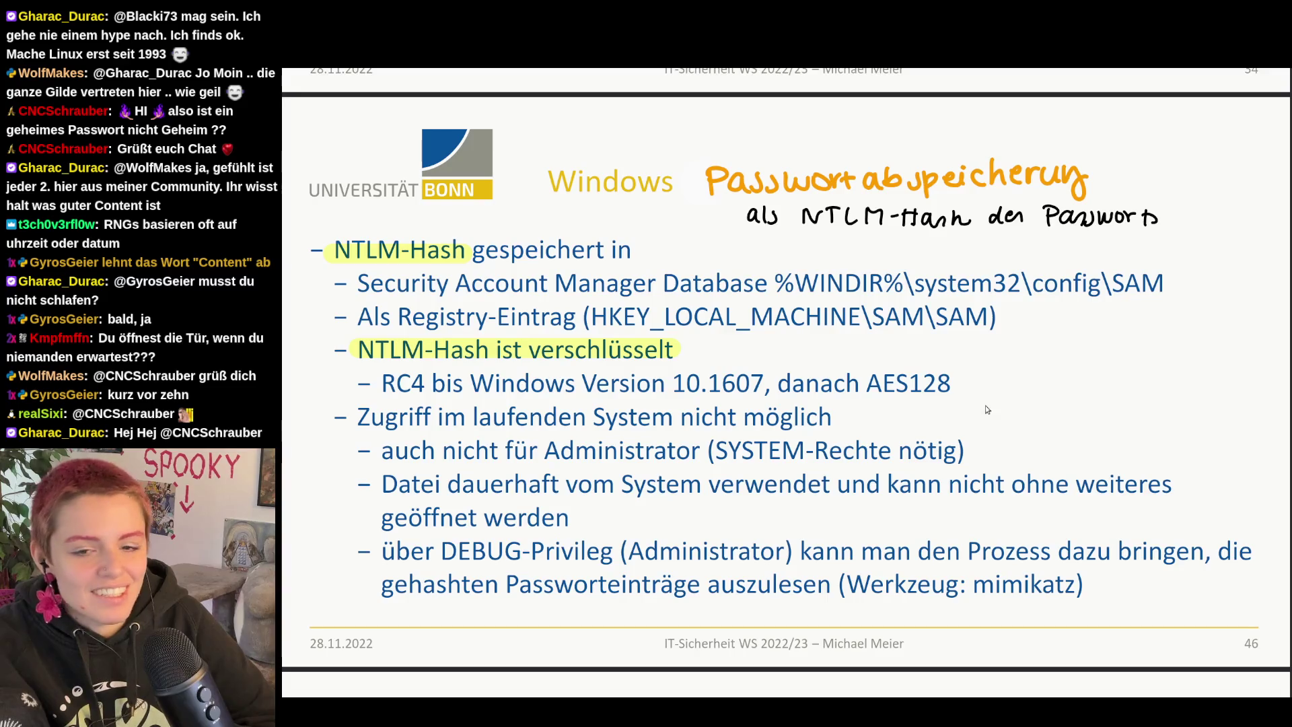
scroll(1187, 405, down, 5)
scroll(1187, 405, down, 1)
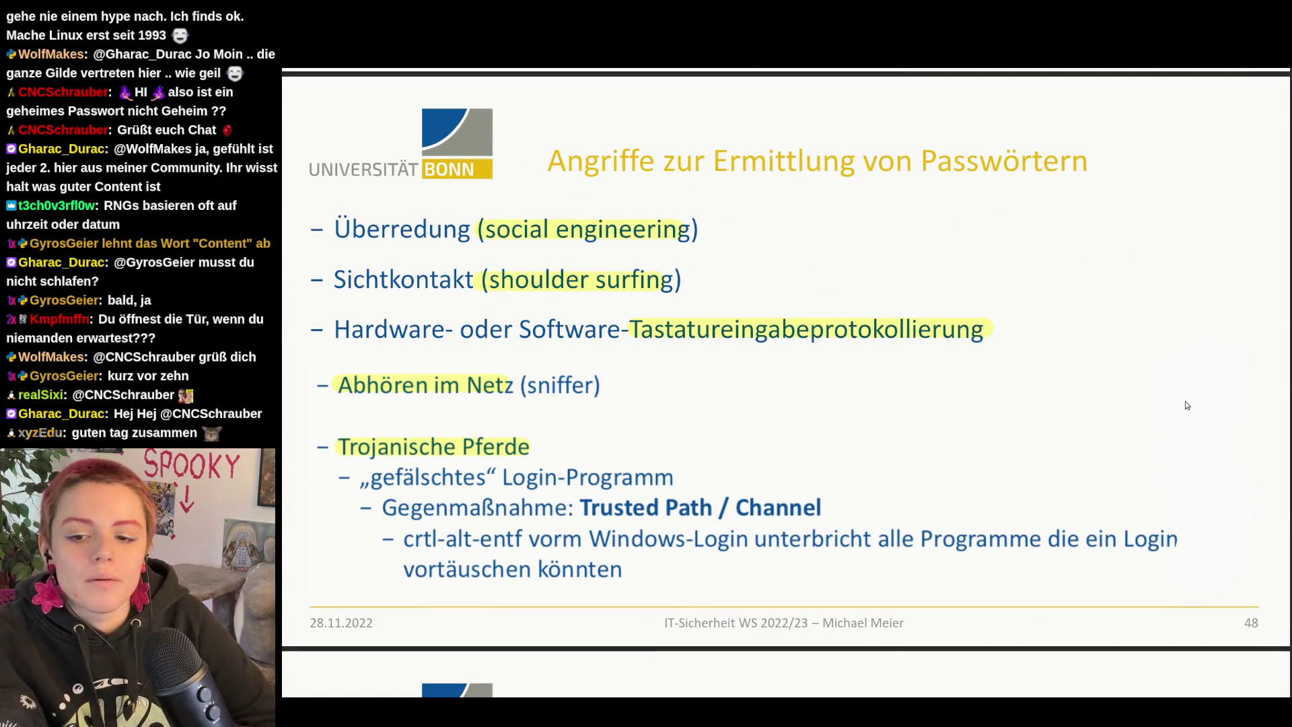
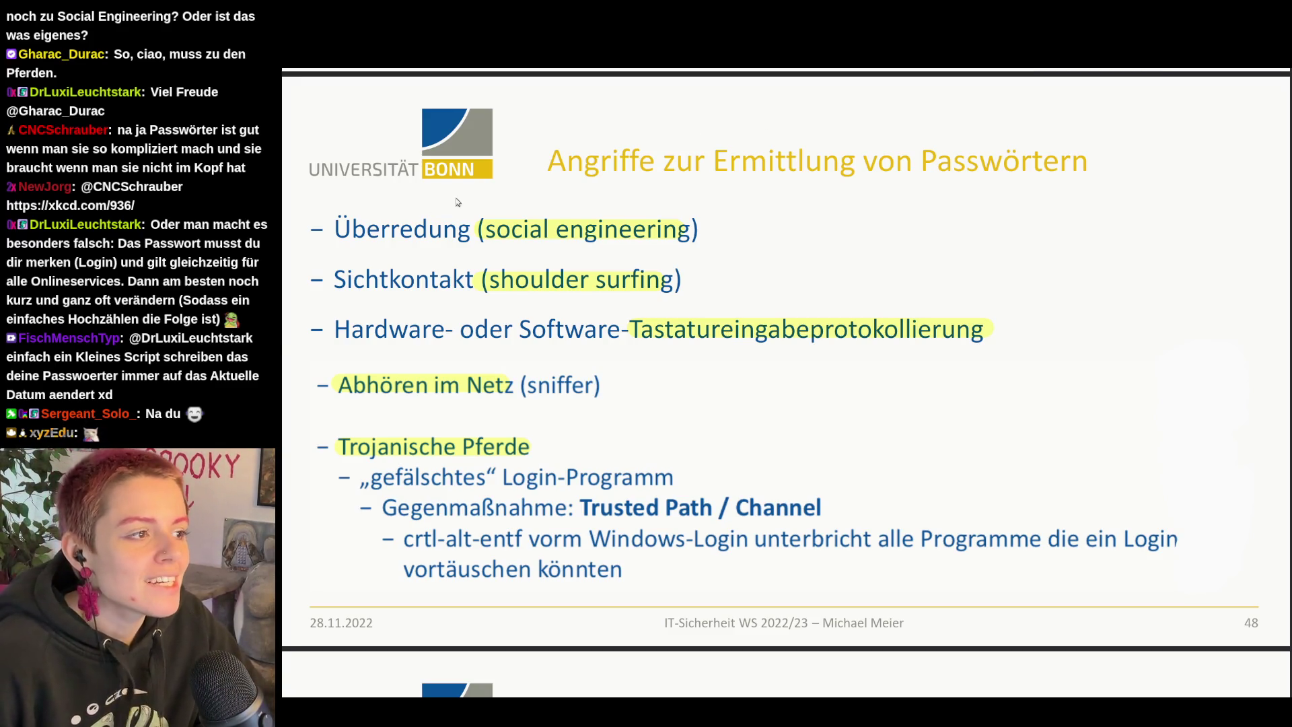
Step: Mark the social-engineering bullet text on the slide and clear the selection again
drag(333, 234, 713, 229)
click(713, 229)
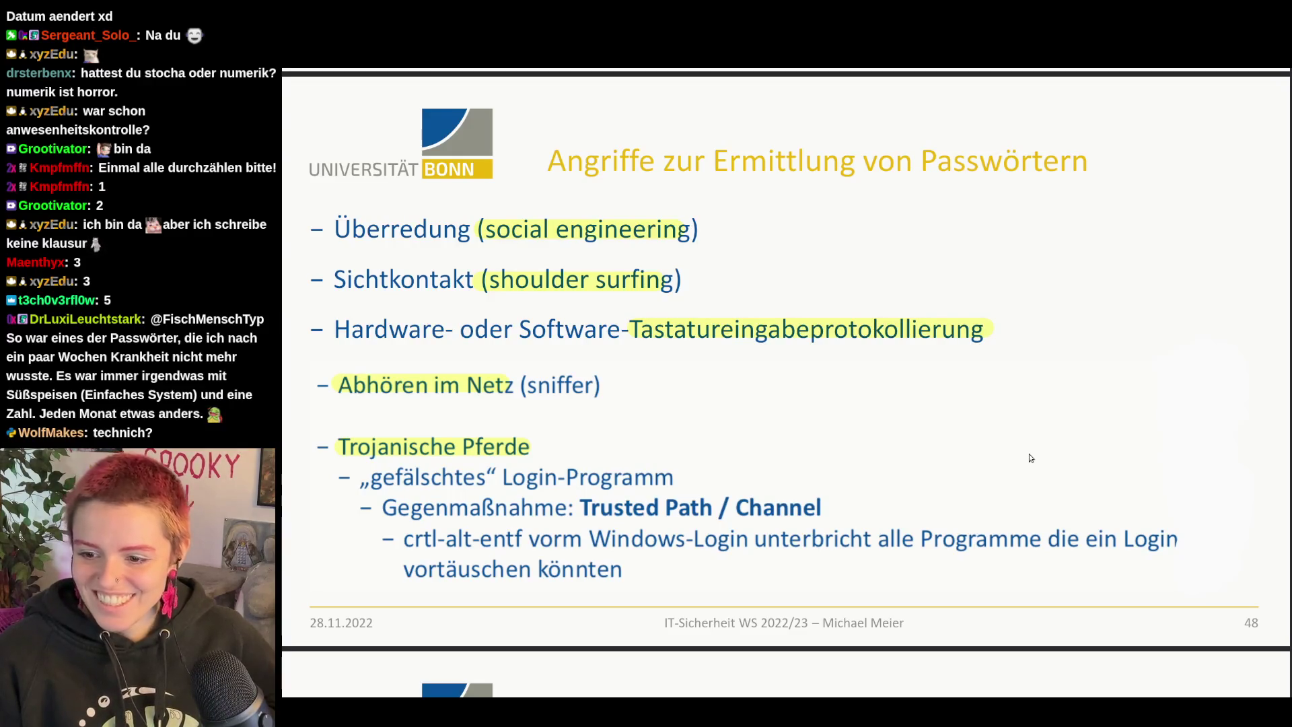
scroll(752, 517, down, 5)
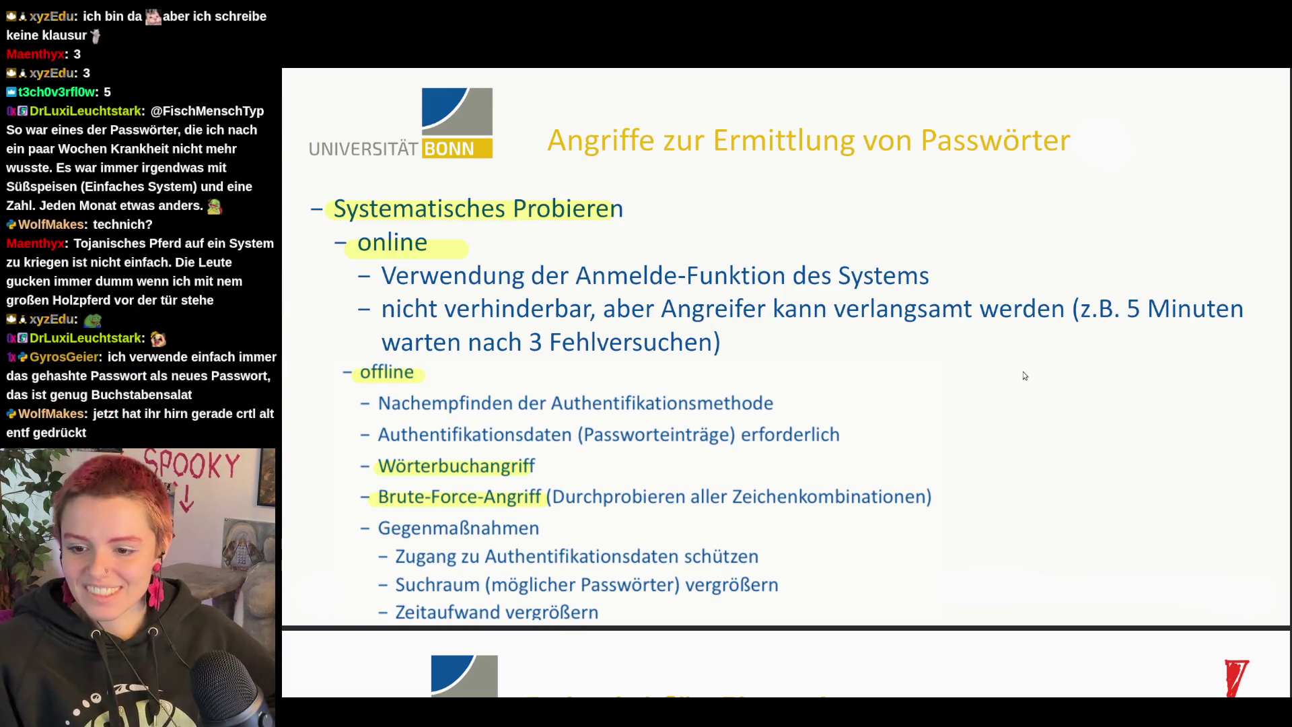
scroll(1024, 376, down, 2)
scroll(1023, 375, down, 3)
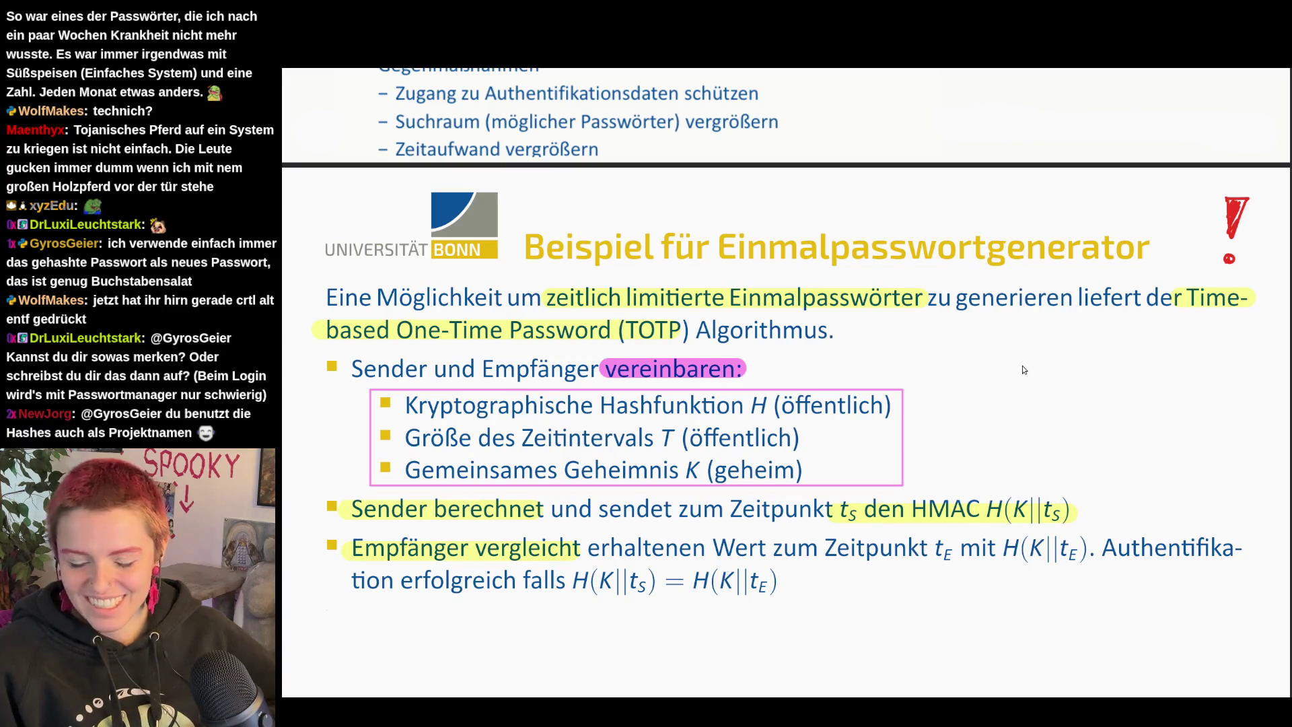
scroll(1022, 370, down, 1)
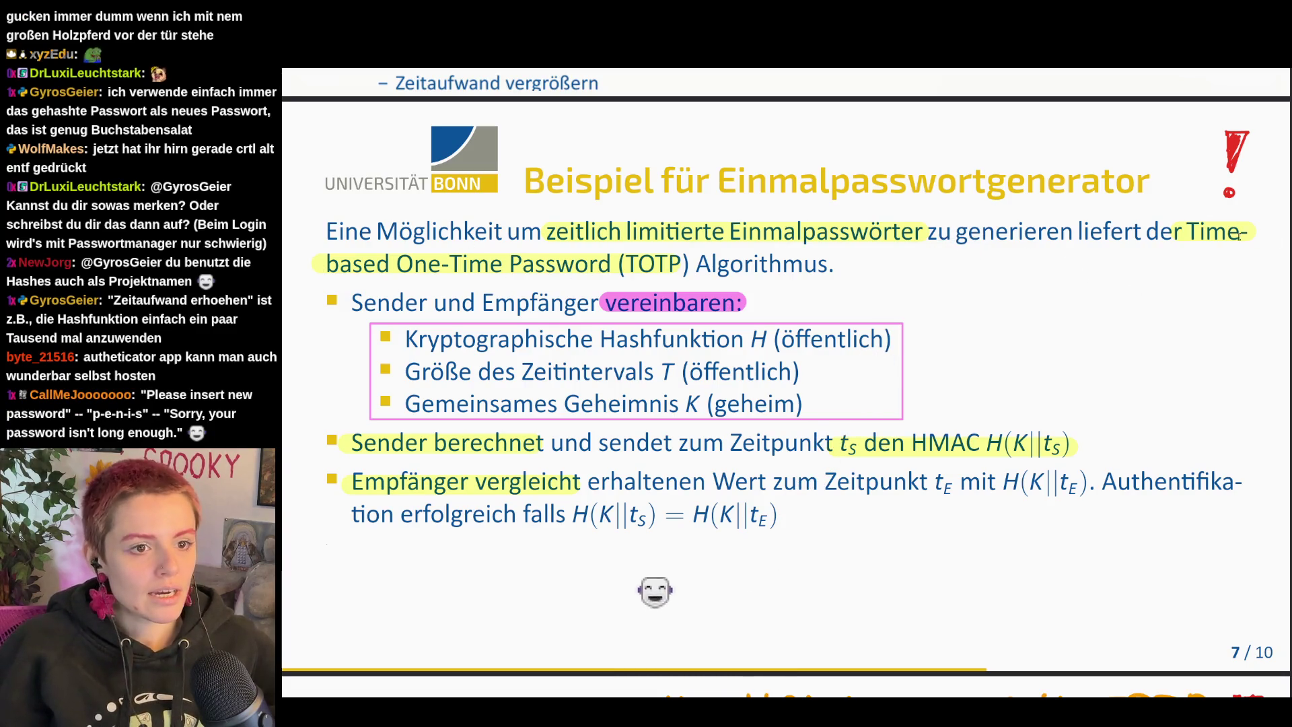
click(1207, 231)
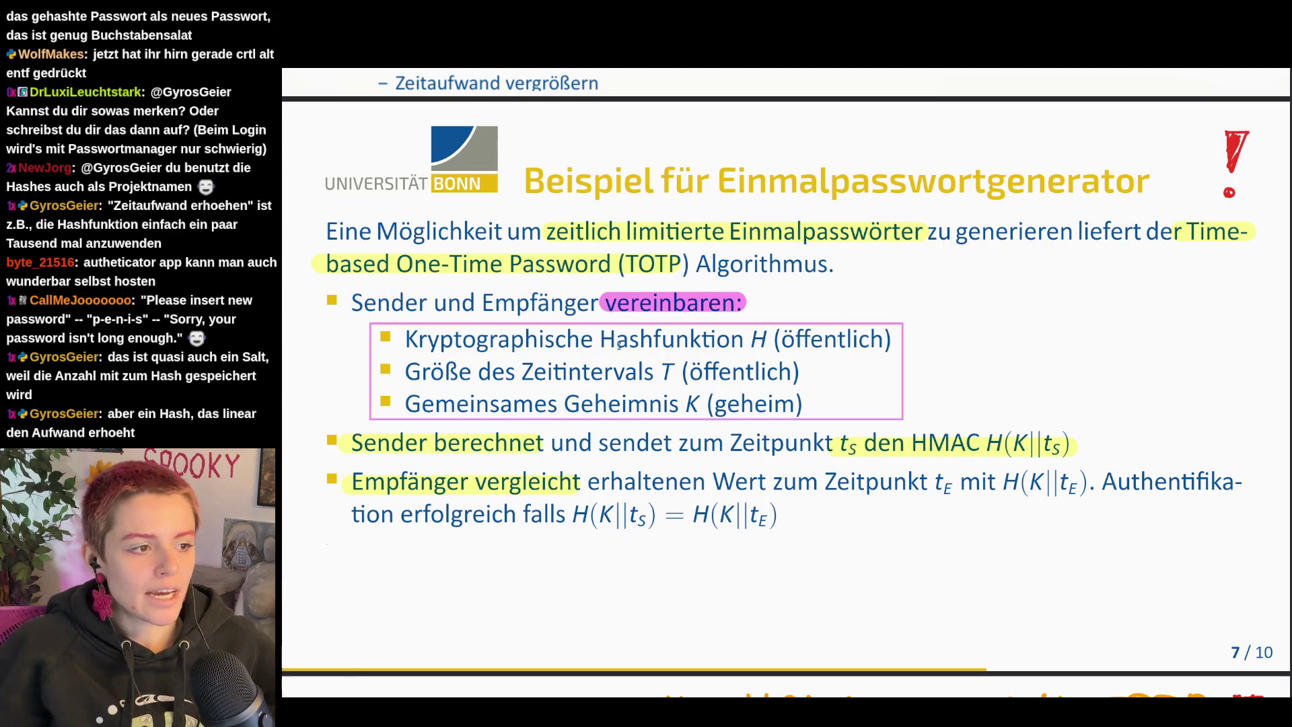
drag(599, 340, 773, 343)
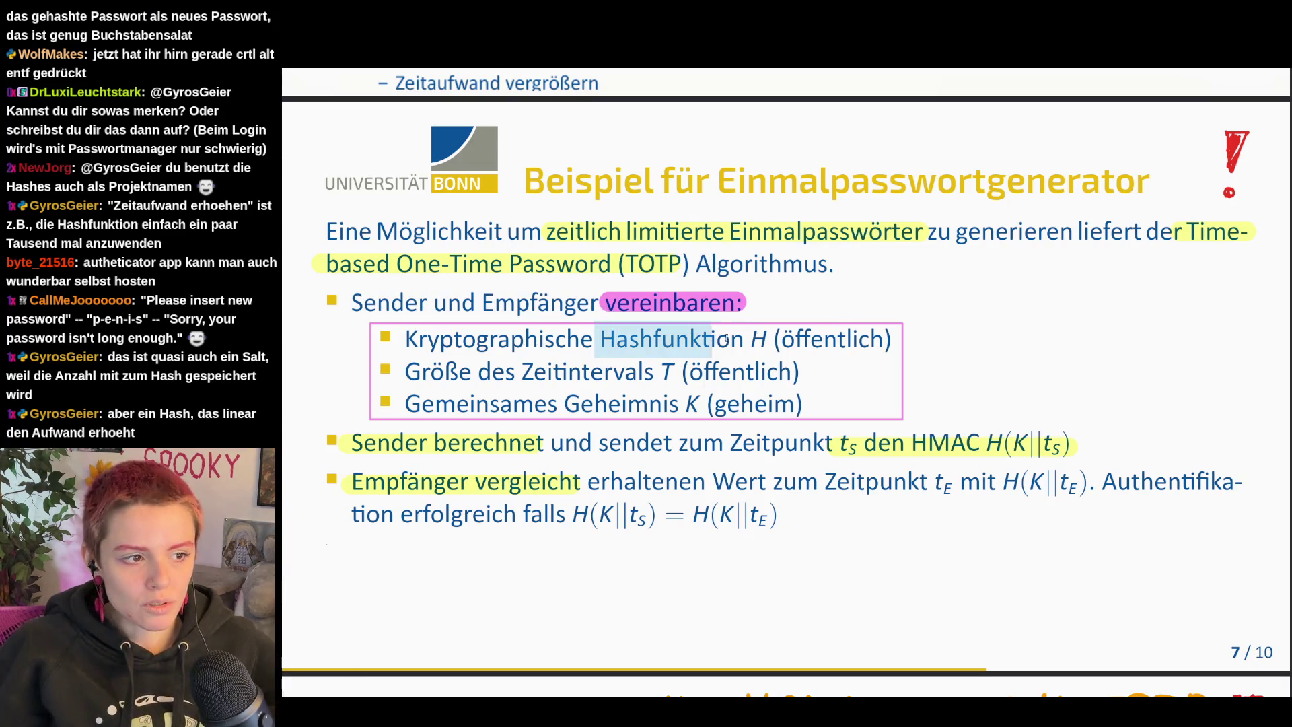
click(759, 371)
drag(521, 372, 674, 372)
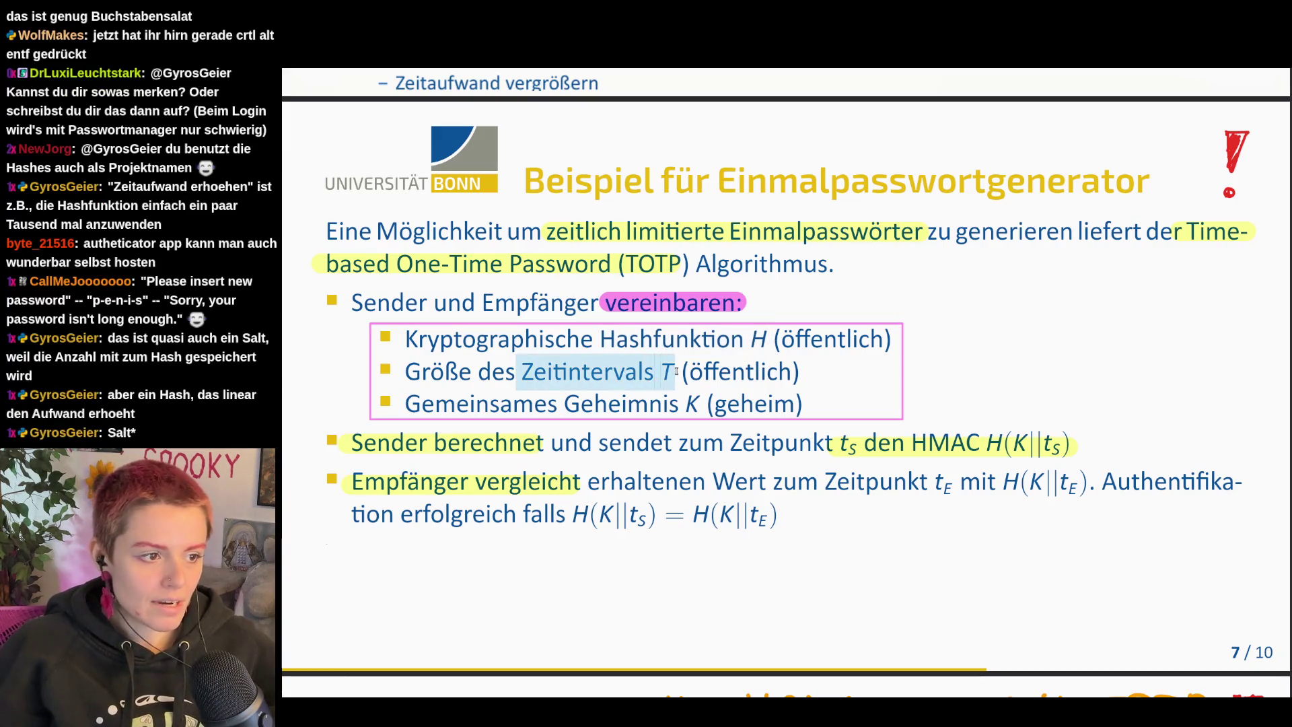
click(928, 386)
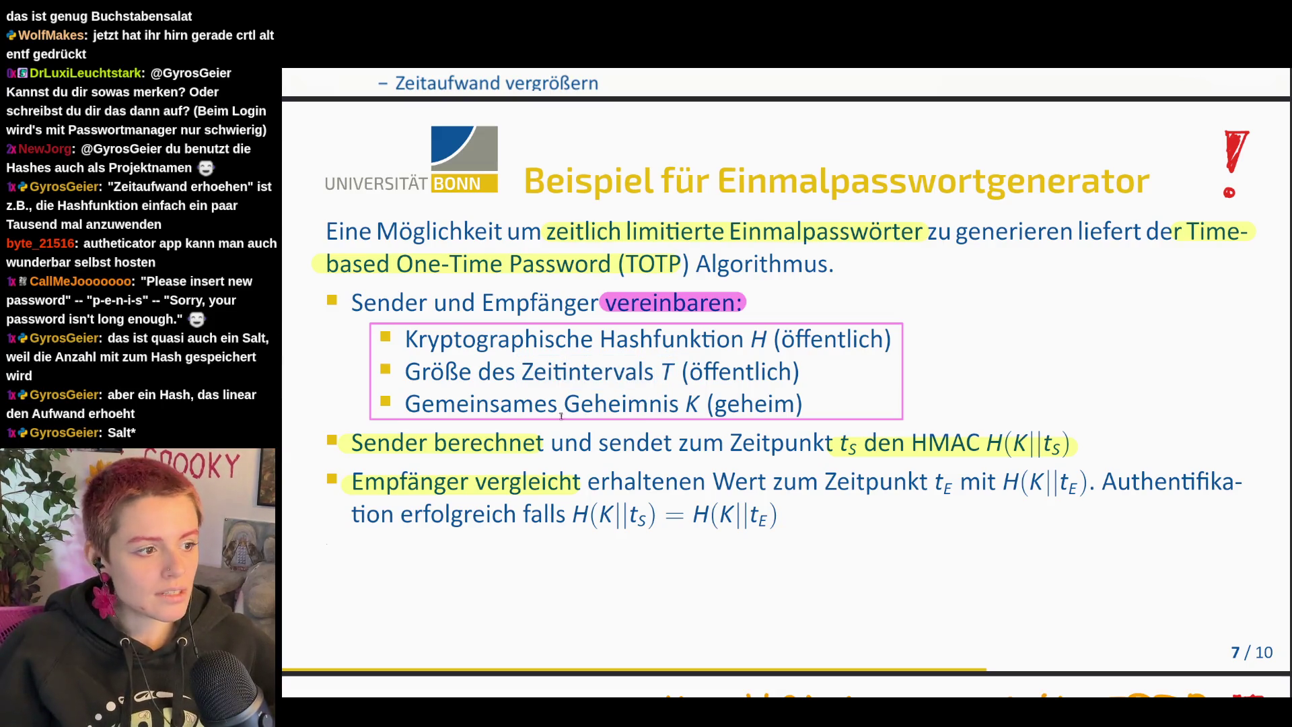
drag(415, 403, 703, 406)
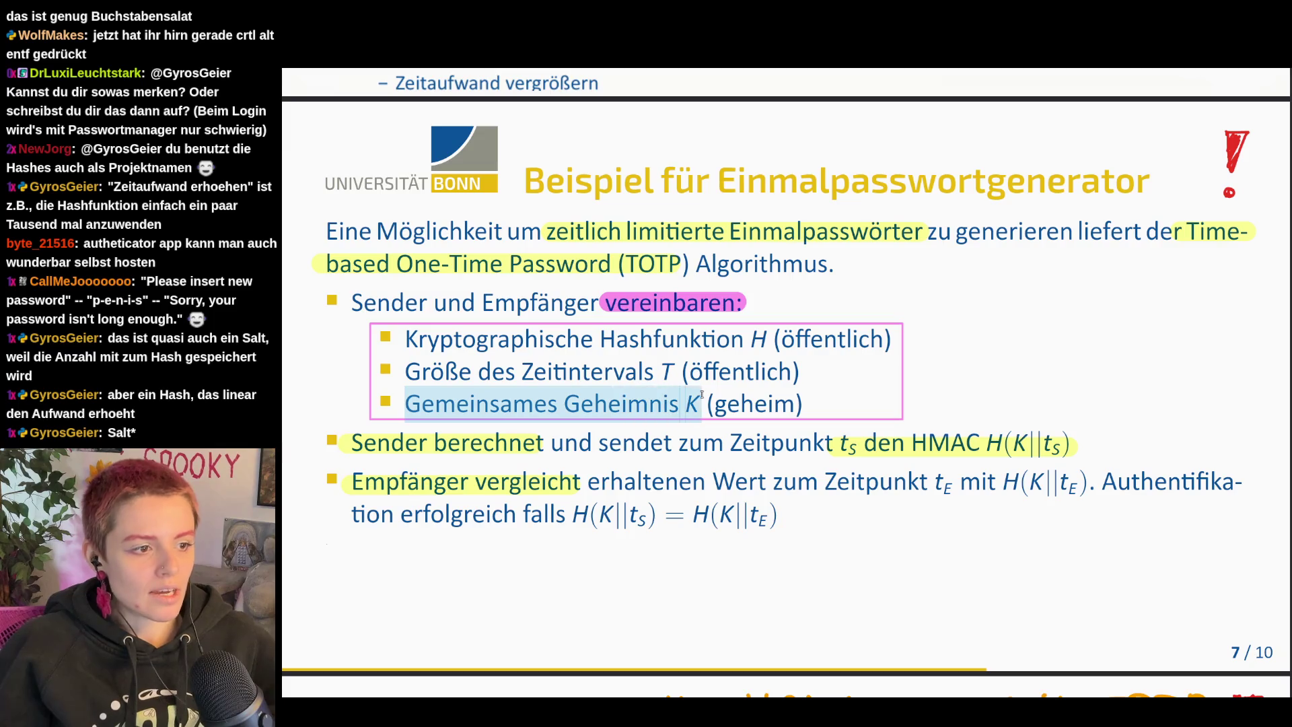
click(871, 413)
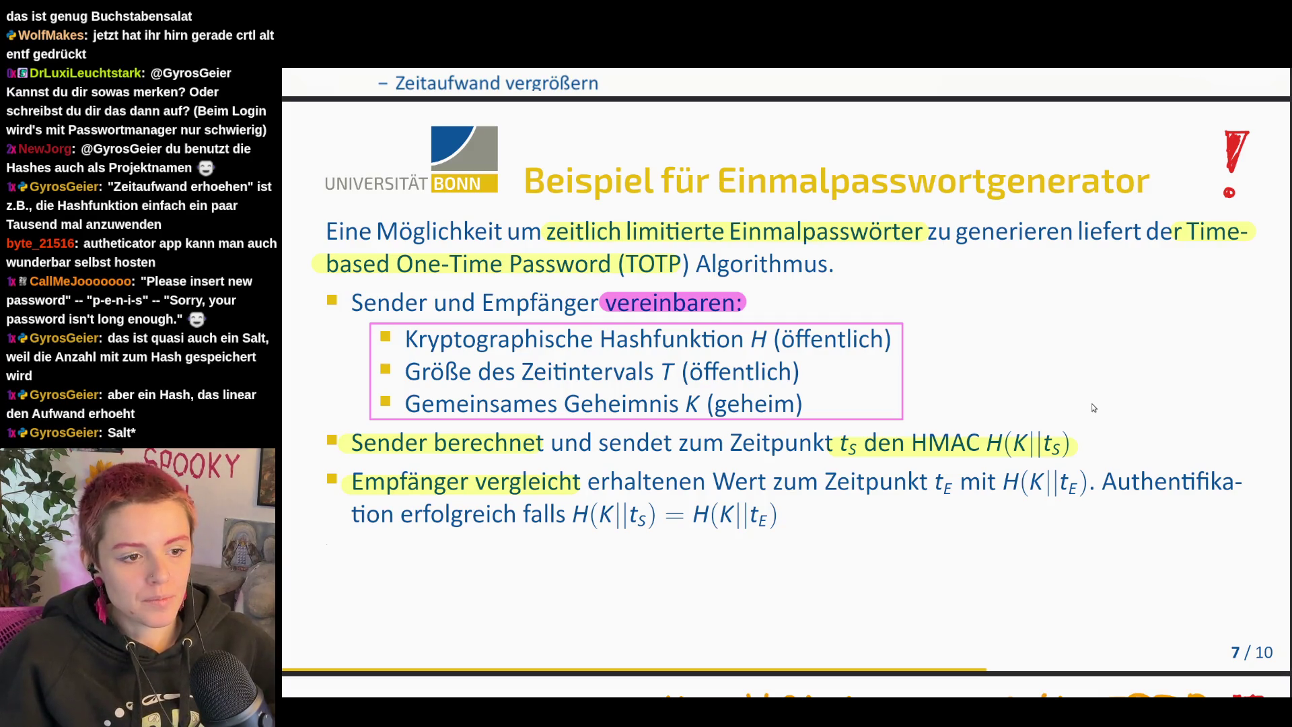
drag(987, 442, 1003, 442)
click(1025, 465)
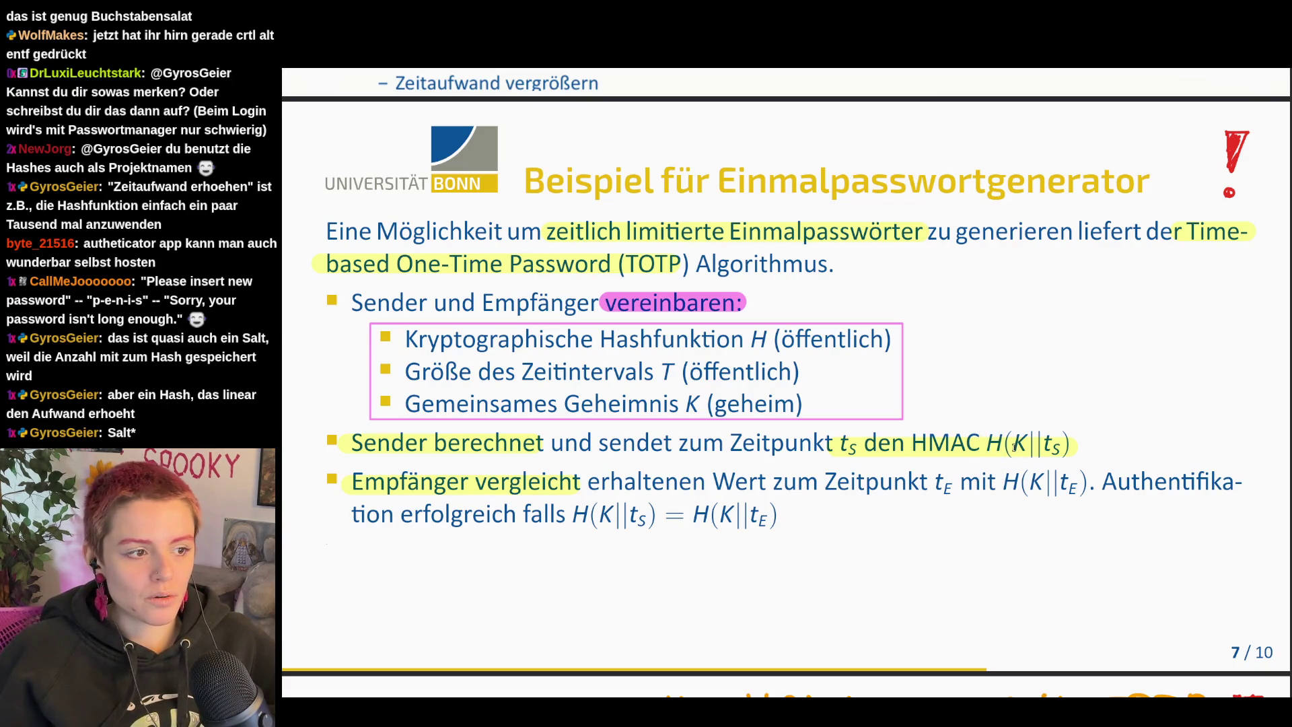
drag(523, 363, 678, 380)
click(1002, 428)
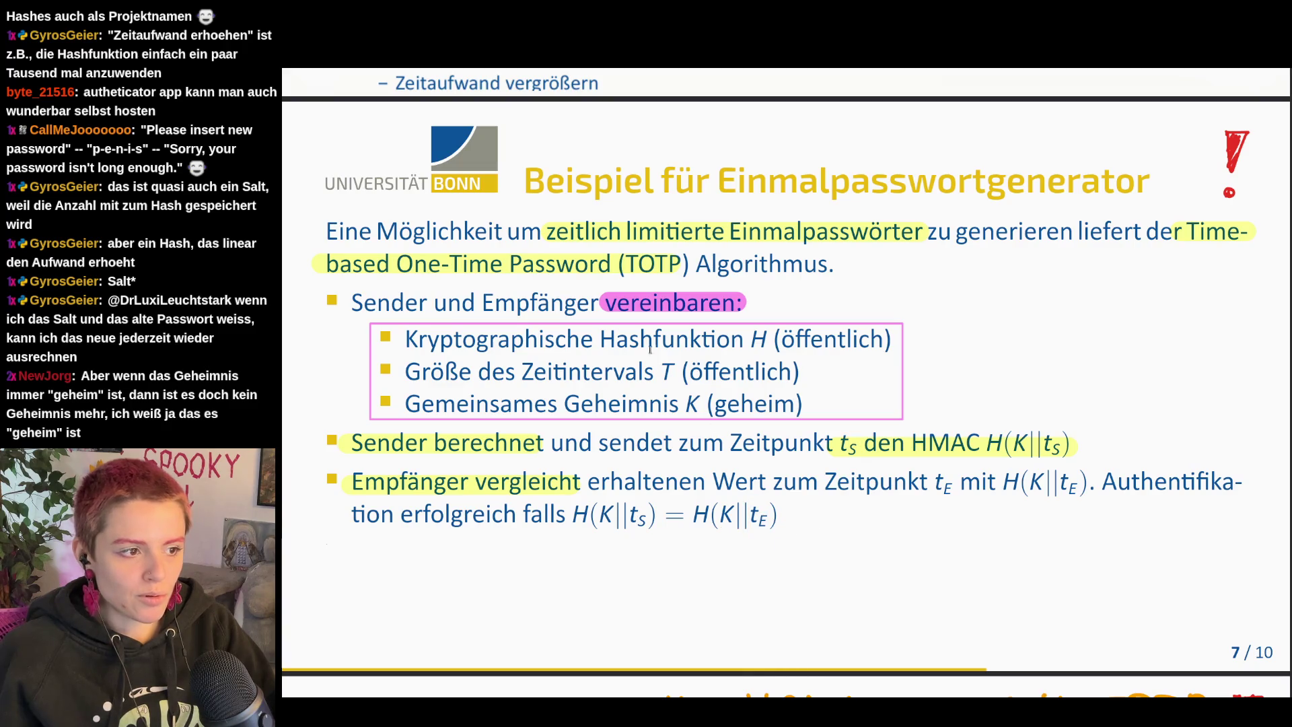
drag(521, 373, 680, 375)
click(680, 374)
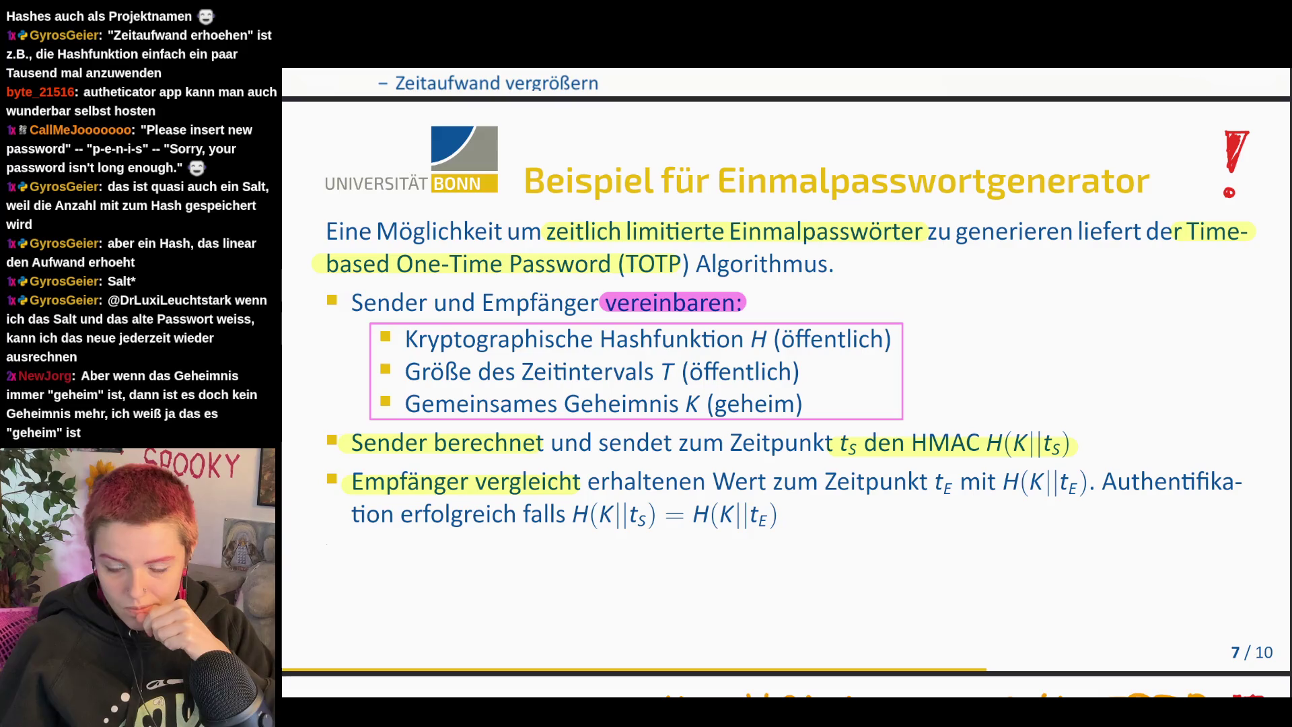
scroll(1132, 350, down, 5)
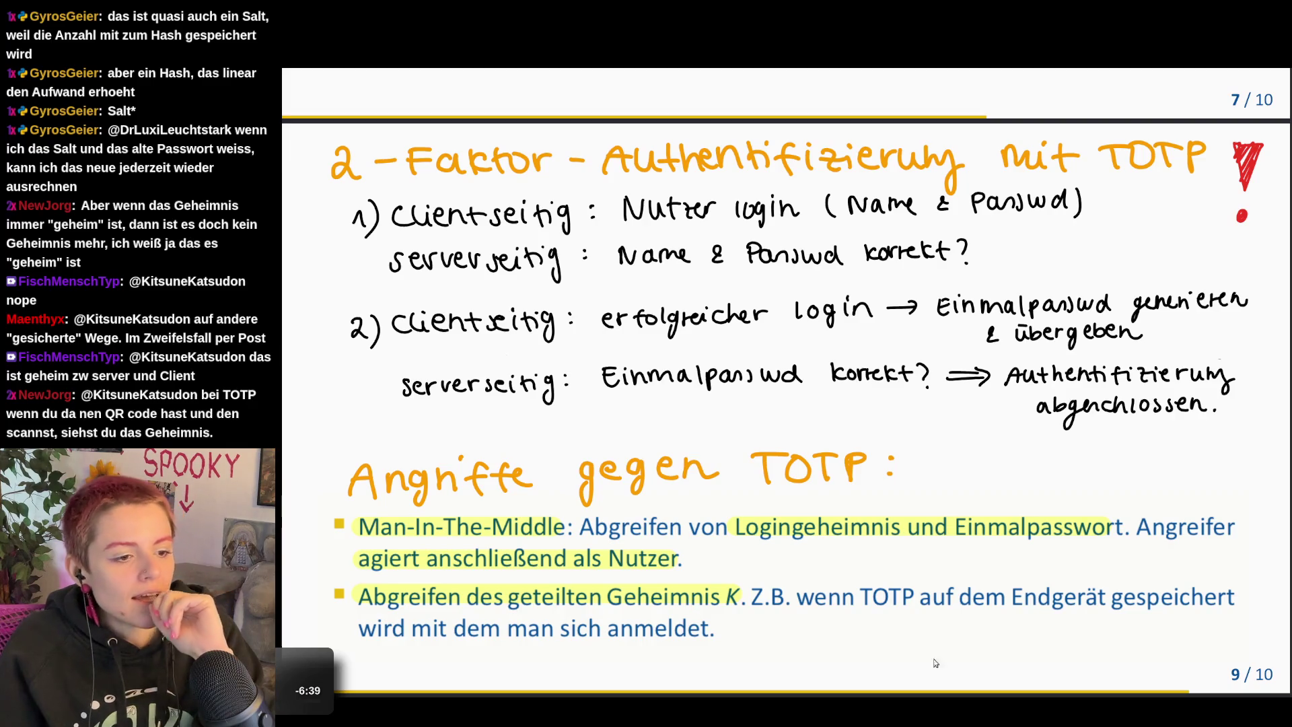
scroll(593, 314, up, 5)
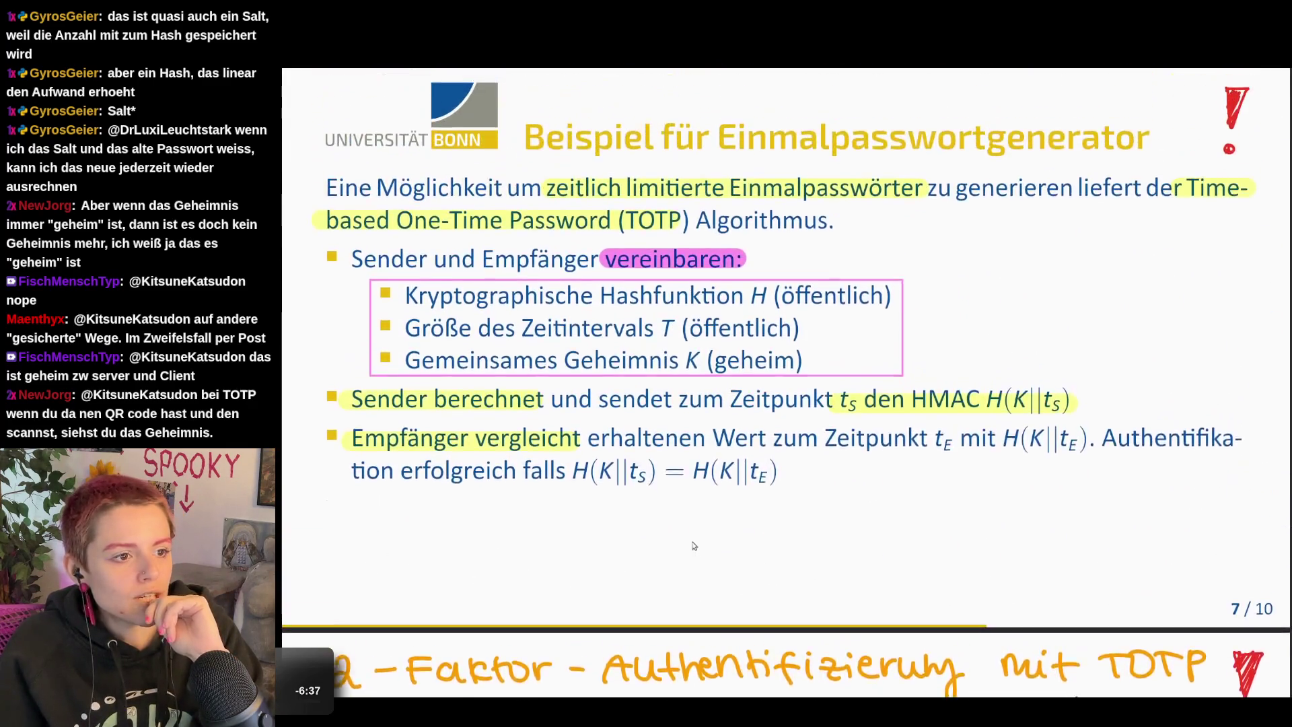
drag(592, 313, 775, 349)
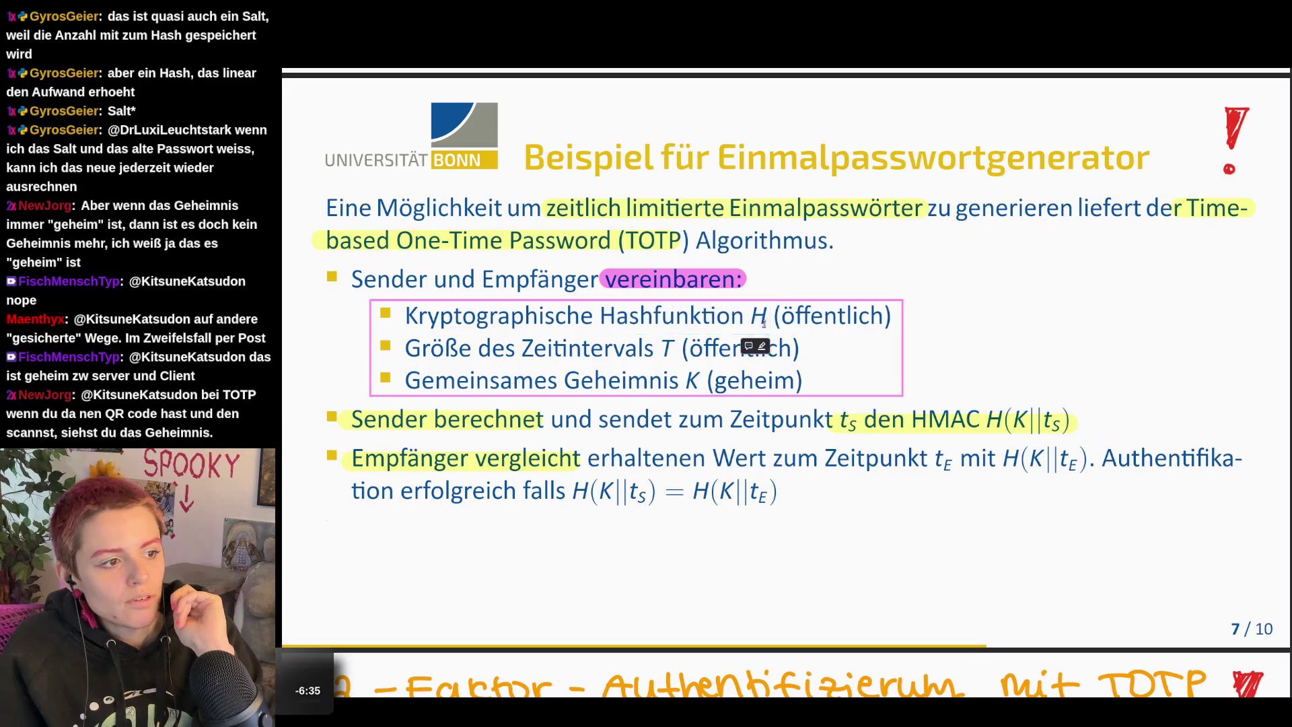
drag(521, 348, 671, 354)
click(594, 380)
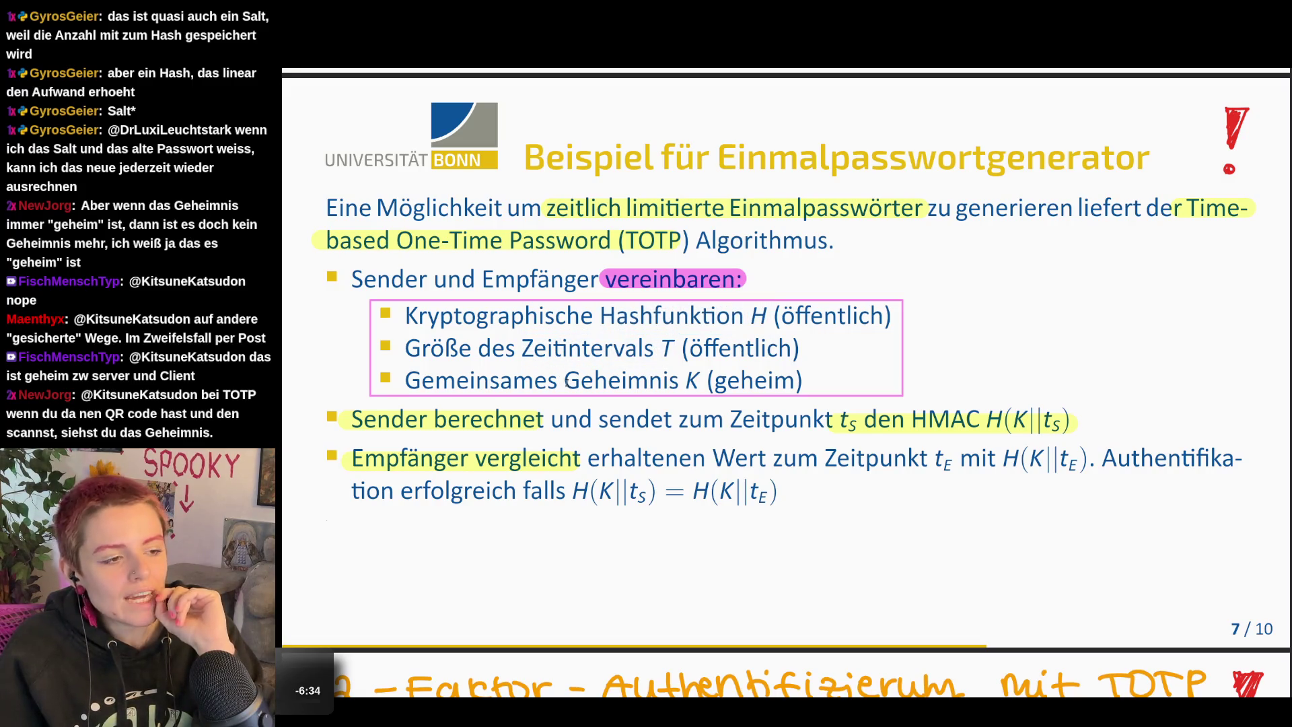
drag(564, 379, 704, 381)
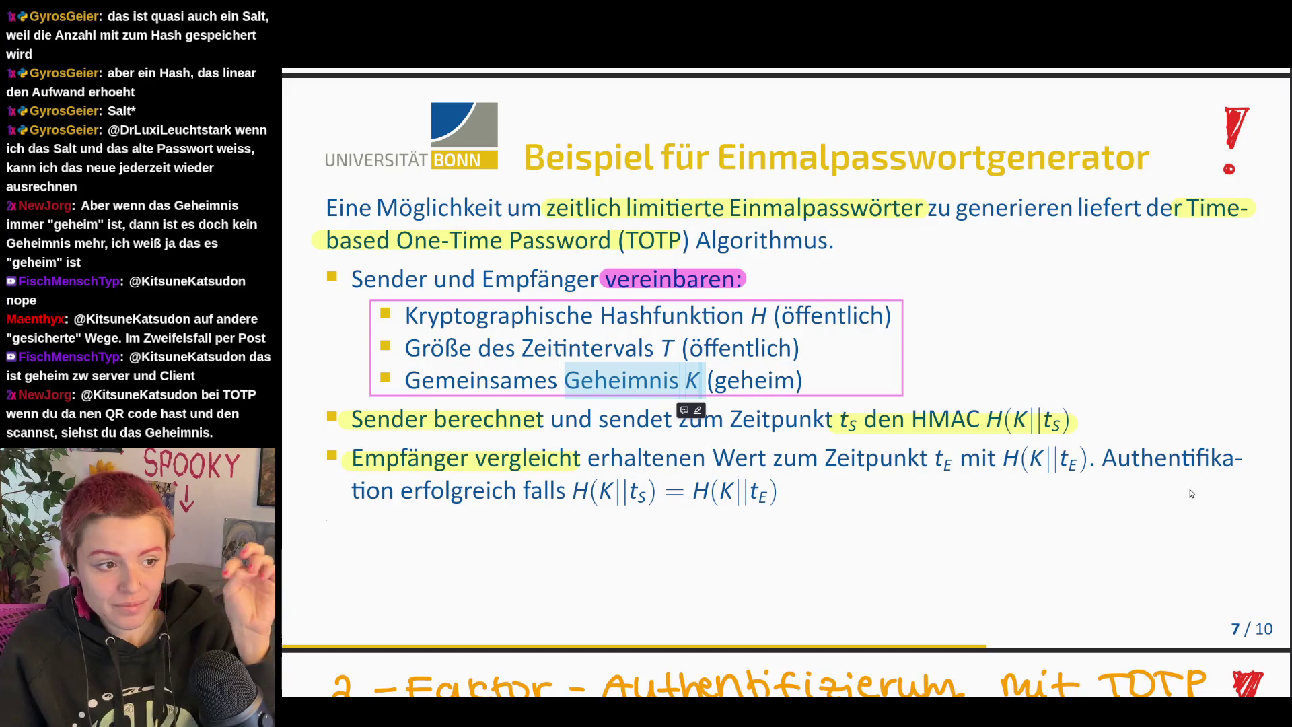
scroll(1053, 571, down, 5)
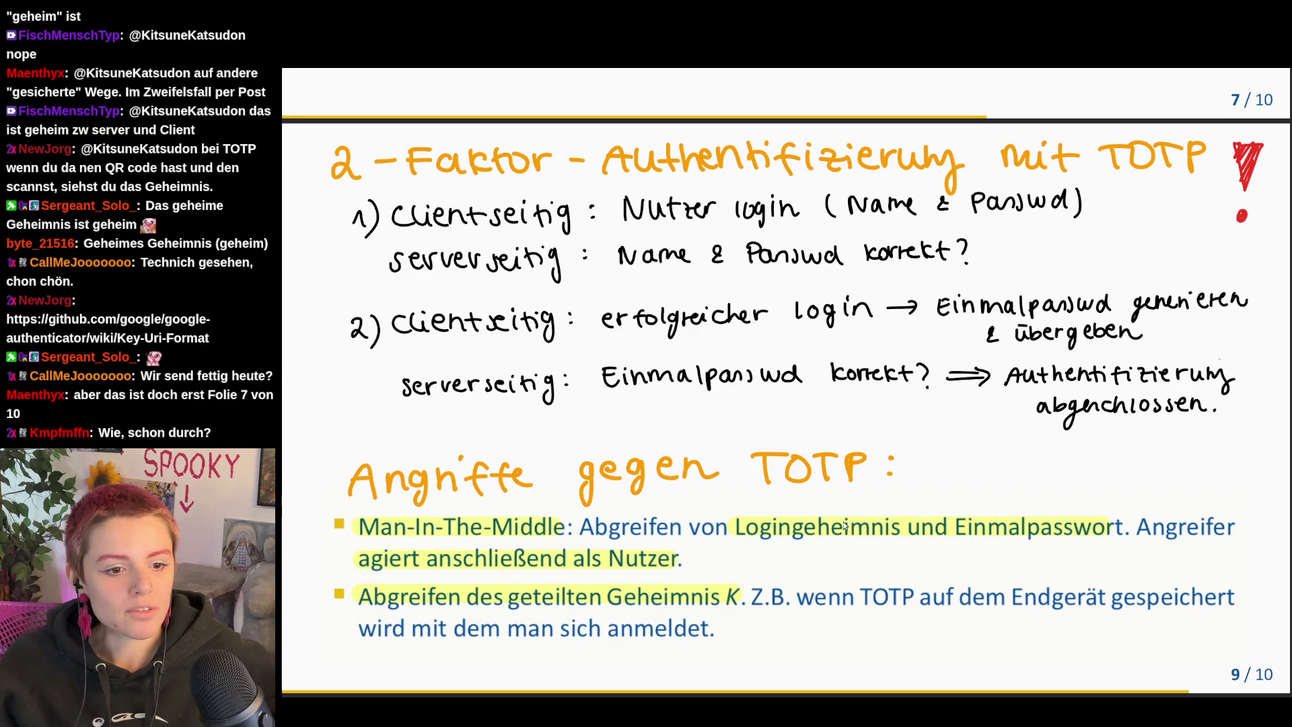
scroll(966, 416, up, 2)
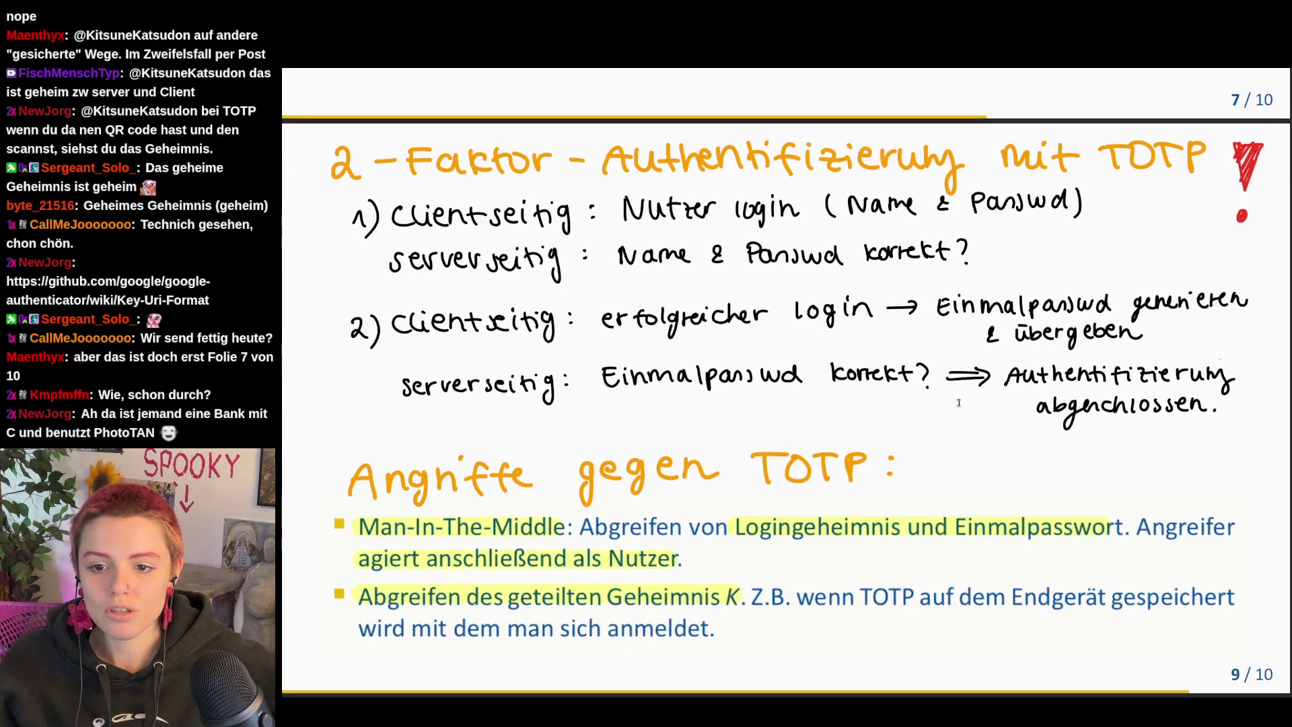
scroll(965, 417, up, 5)
scroll(961, 405, up, 10)
scroll(962, 406, up, 5)
scroll(962, 404, up, 10)
scroll(963, 405, down, 10)
scroll(962, 405, down, 5)
scroll(962, 404, down, 5)
scroll(959, 409, down, 5)
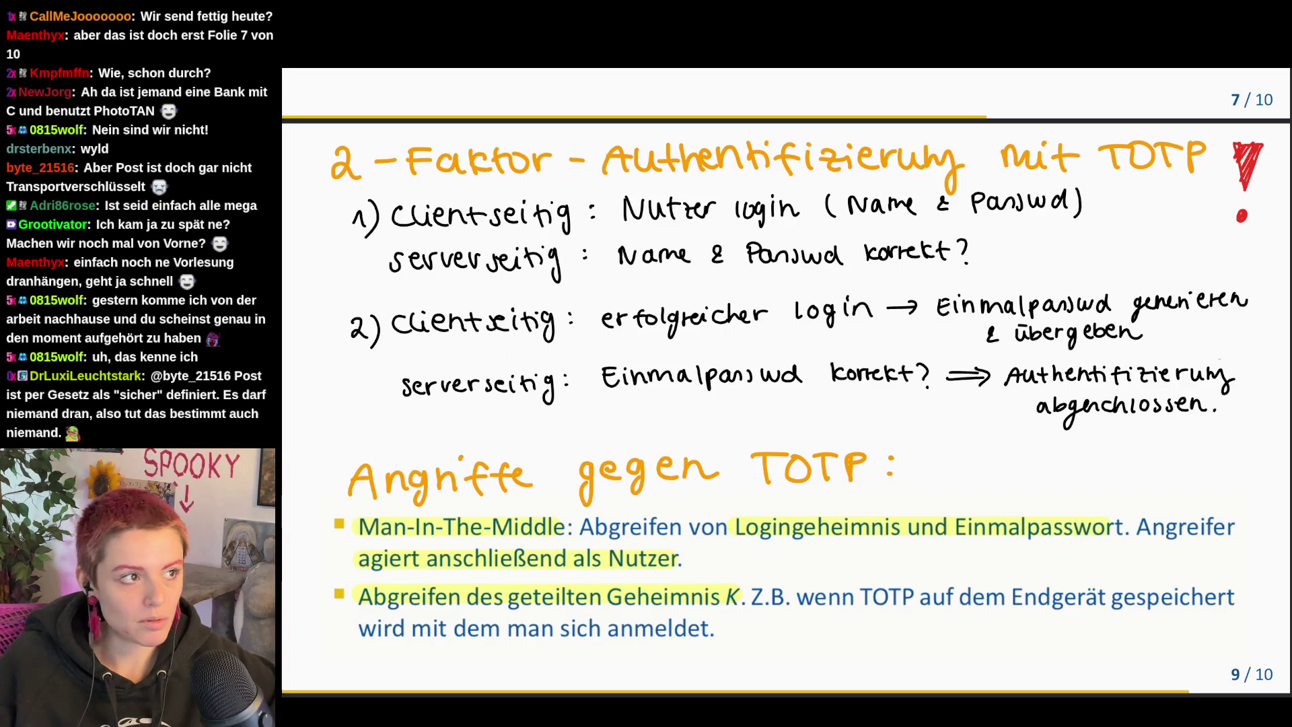
scroll(1094, 518, up, 5)
scroll(1094, 518, up, 10)
scroll(1093, 518, up, 10)
scroll(1093, 518, up, 10)
scroll(1091, 516, up, 10)
scroll(1088, 514, up, 5)
scroll(1087, 515, down, 10)
scroll(1090, 505, down, 5)
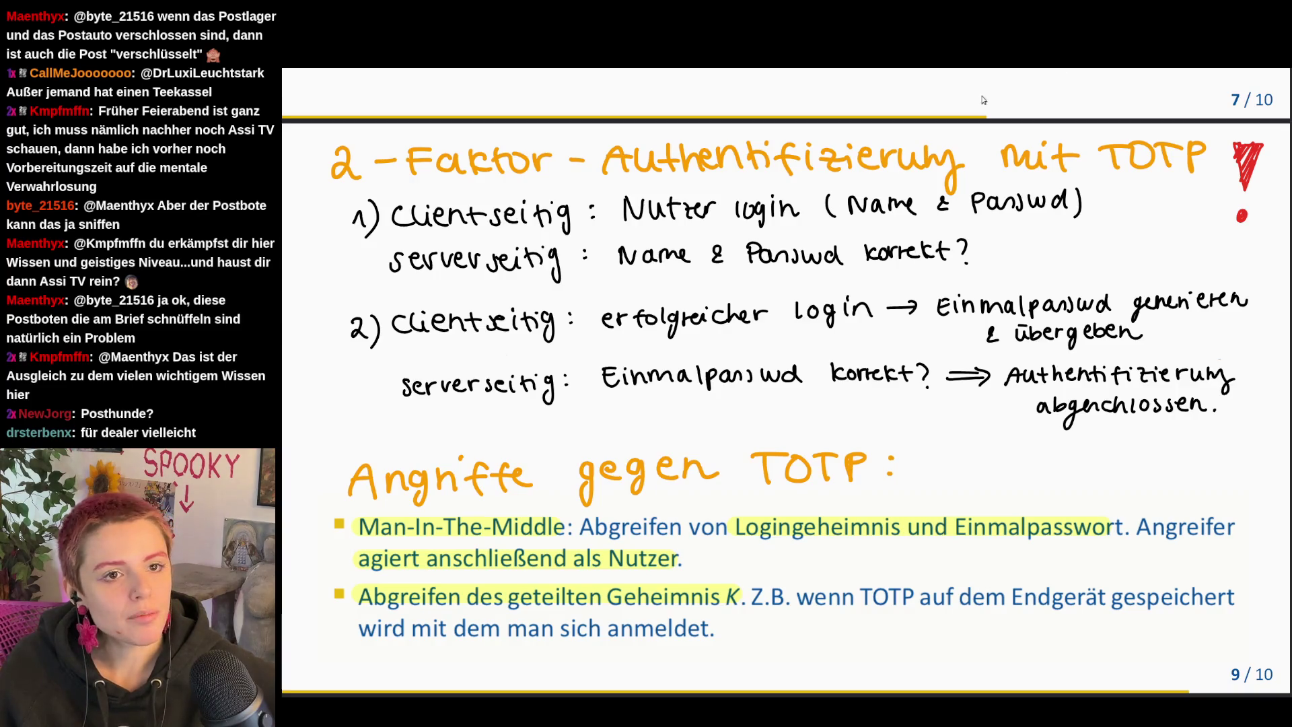
Step: Jump back to the start of the exam-task notes overview
key(Home)
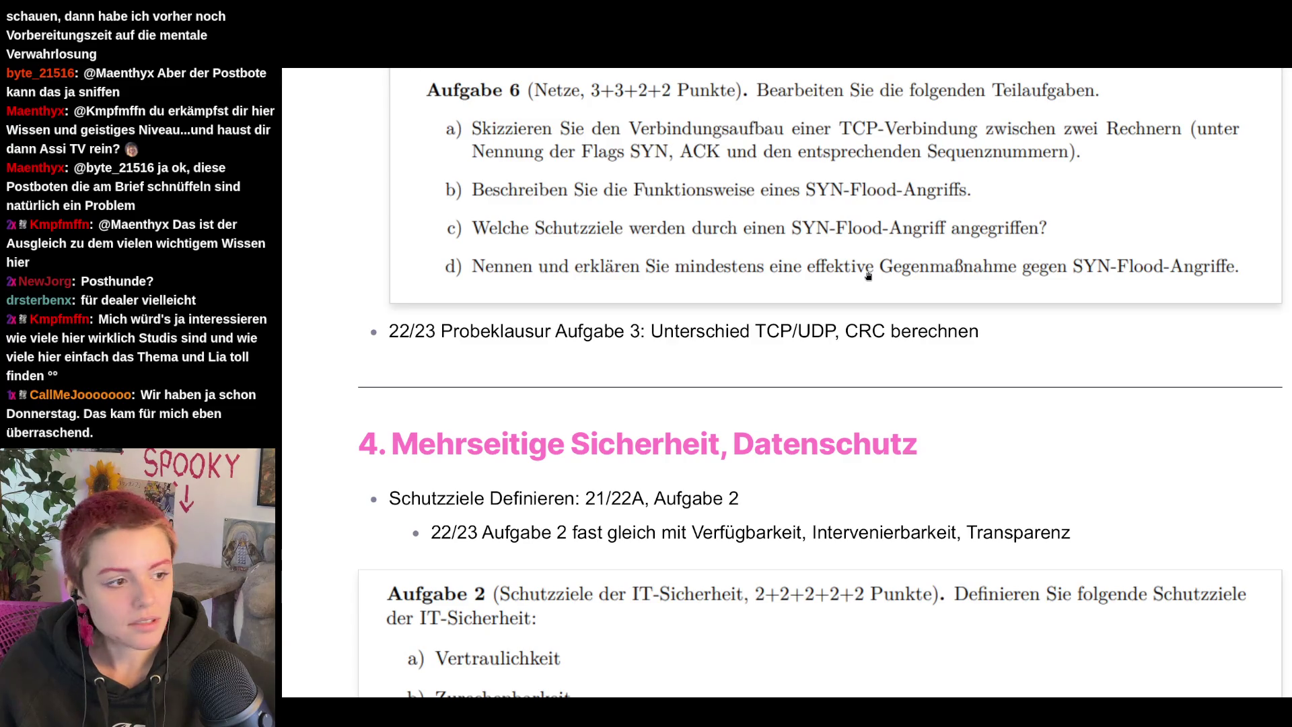
scroll(871, 273, down, 3)
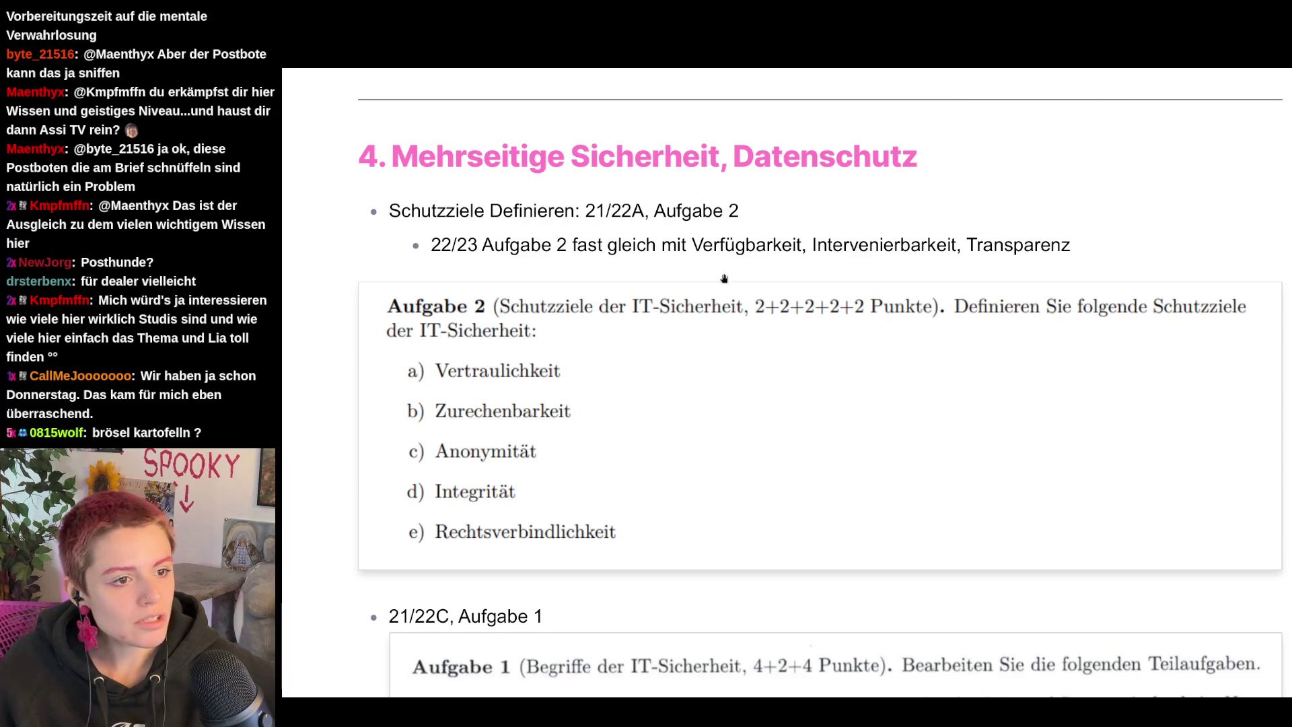
scroll(1154, 243, down, 1)
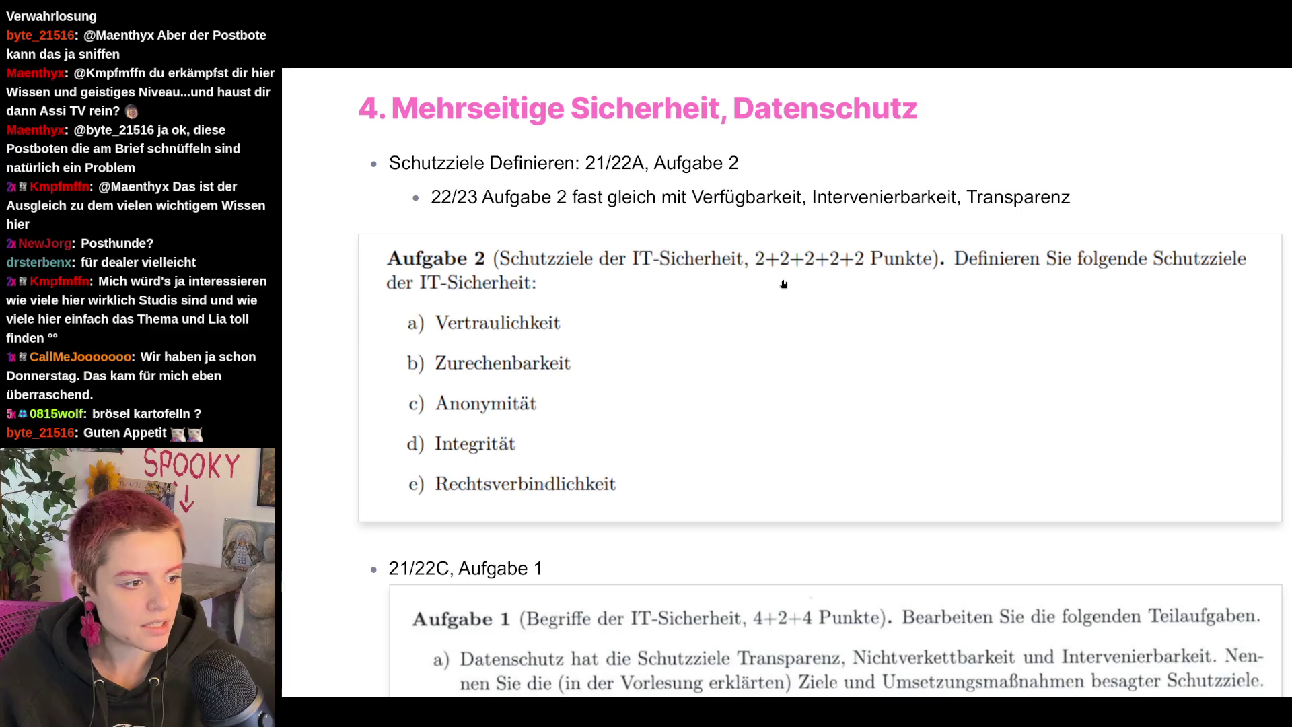
scroll(784, 284, down, 3)
scroll(783, 285, down, 2)
scroll(783, 285, down, 2)
scroll(783, 285, down, 3)
scroll(784, 286, down, 2)
scroll(783, 285, down, 2)
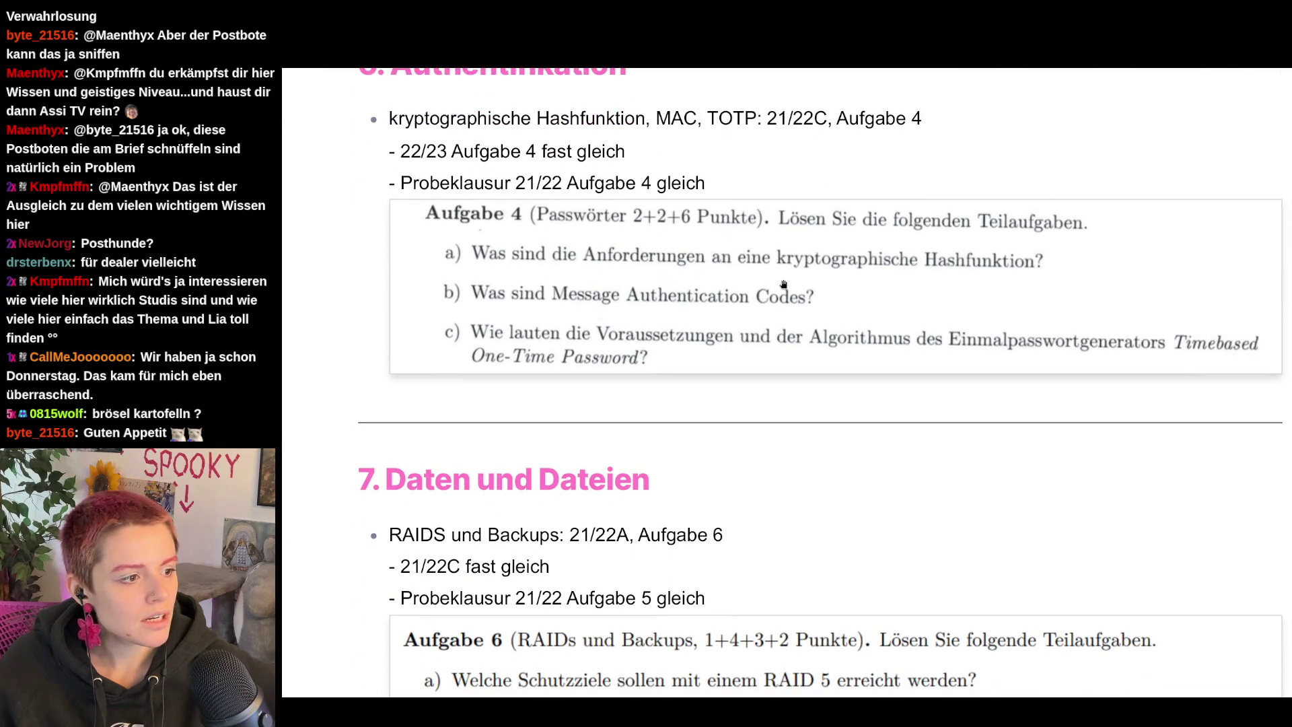
scroll(784, 285, up, 1)
scroll(783, 285, up, 4)
scroll(784, 284, up, 7)
scroll(784, 285, up, 2)
scroll(784, 285, down, 1)
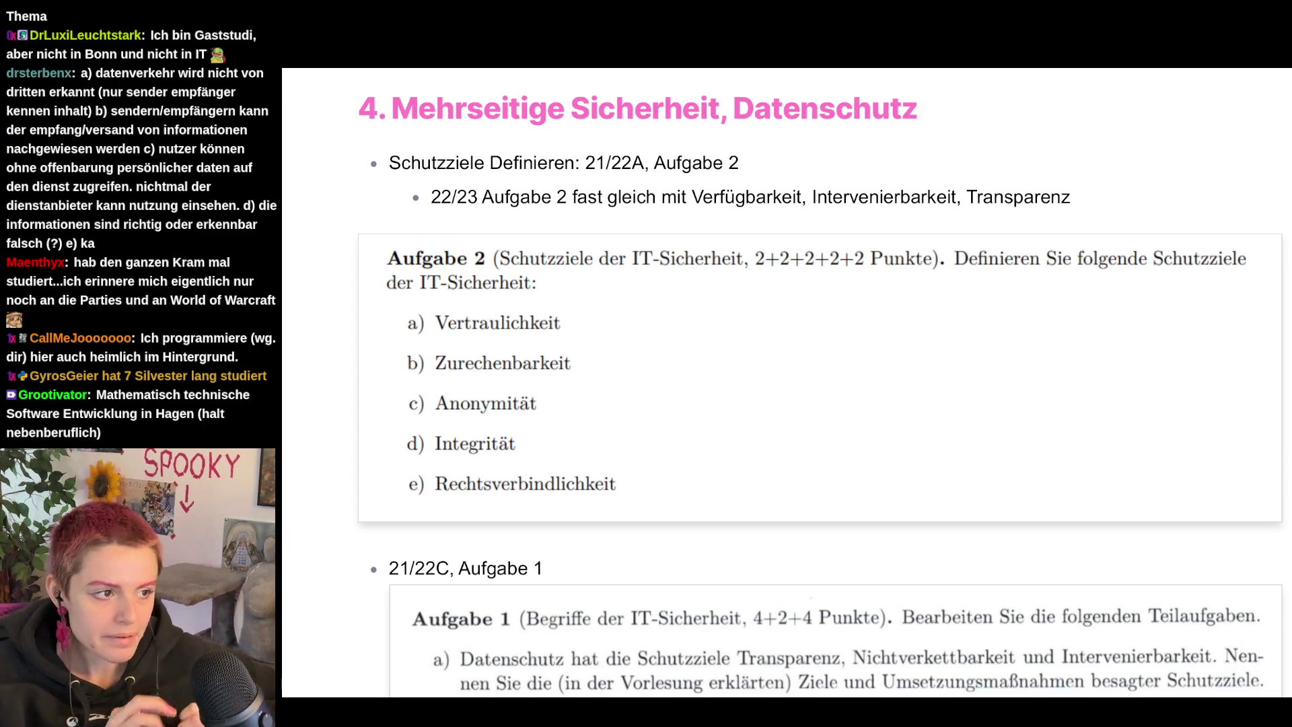
key(alt+Tab)
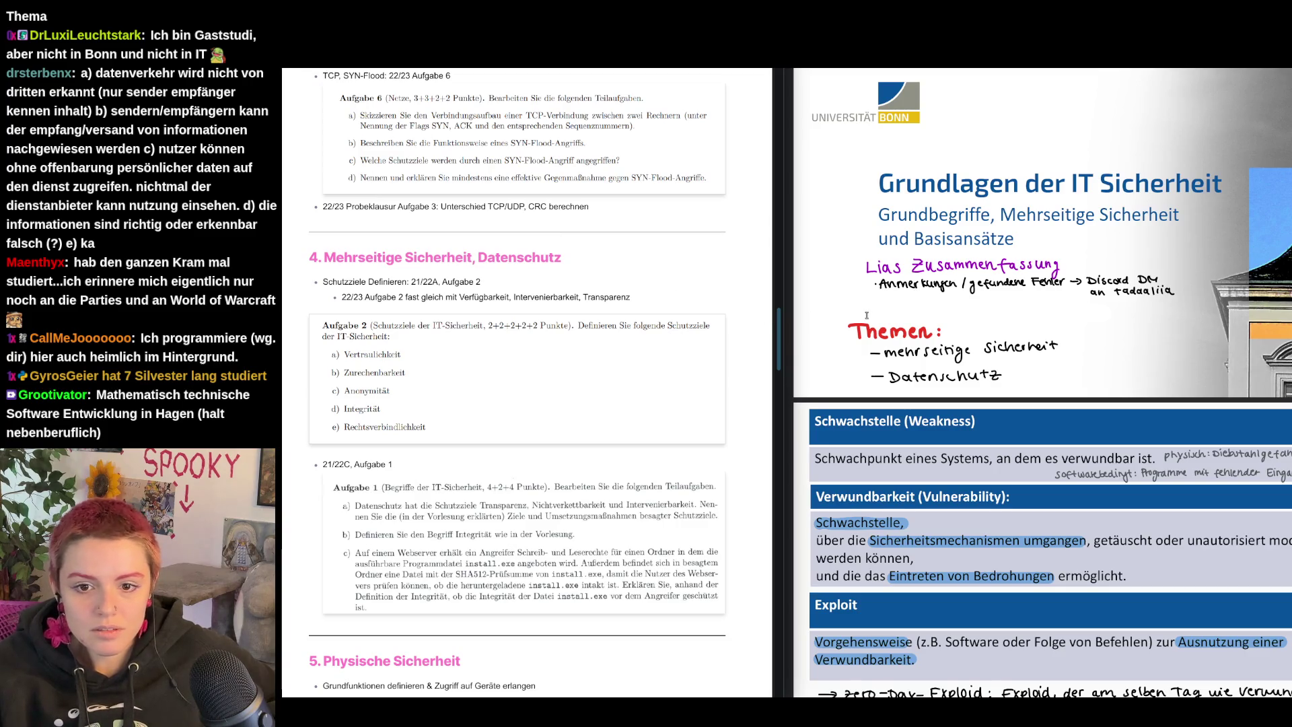
scroll(1043, 384, down, 5)
scroll(879, 292, down, 3)
scroll(879, 291, down, 6)
scroll(879, 291, down, 6)
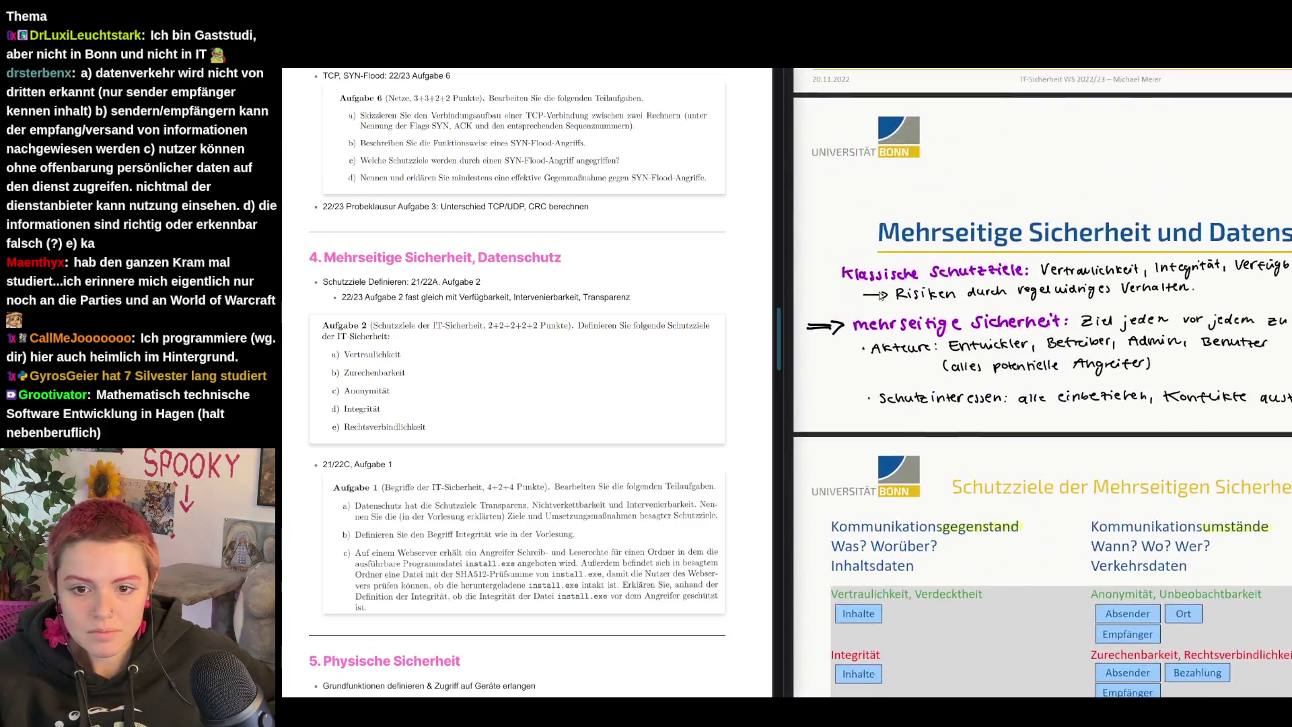
scroll(880, 292, down, 6)
scroll(880, 292, down, 5)
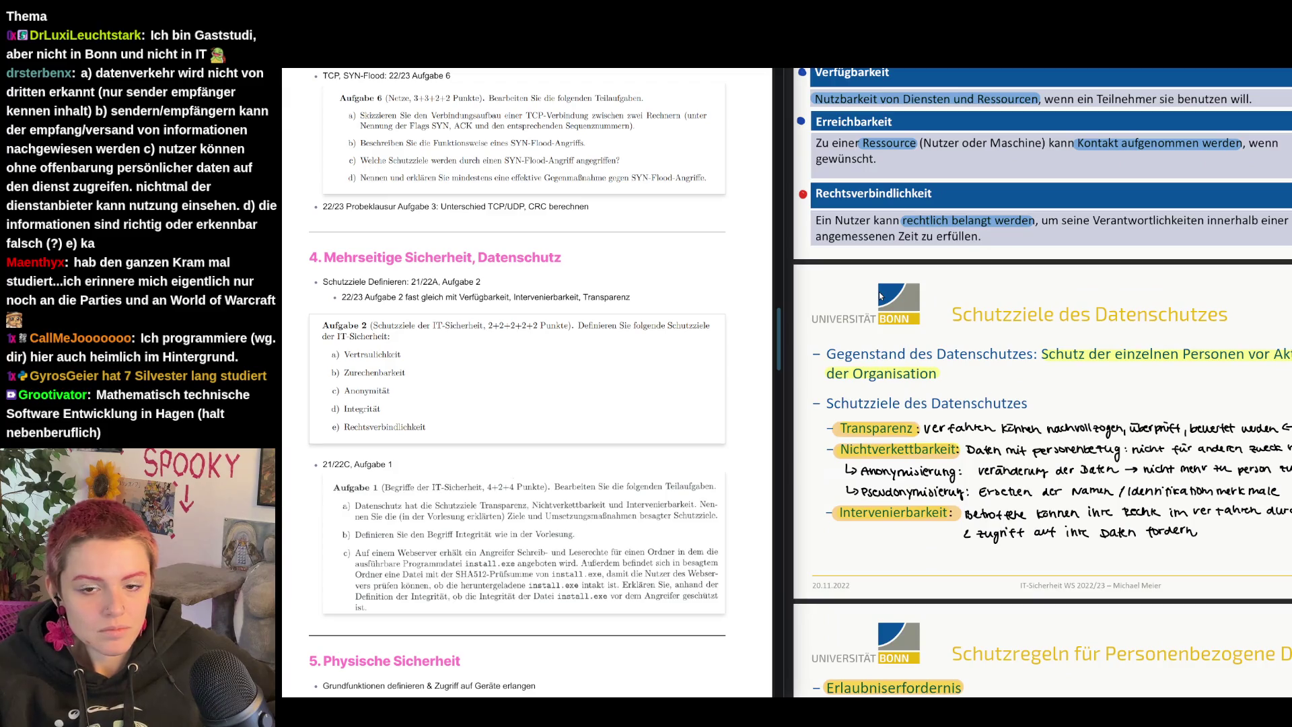
scroll(880, 292, down, 5)
scroll(879, 292, down, 2)
scroll(879, 292, down, 5)
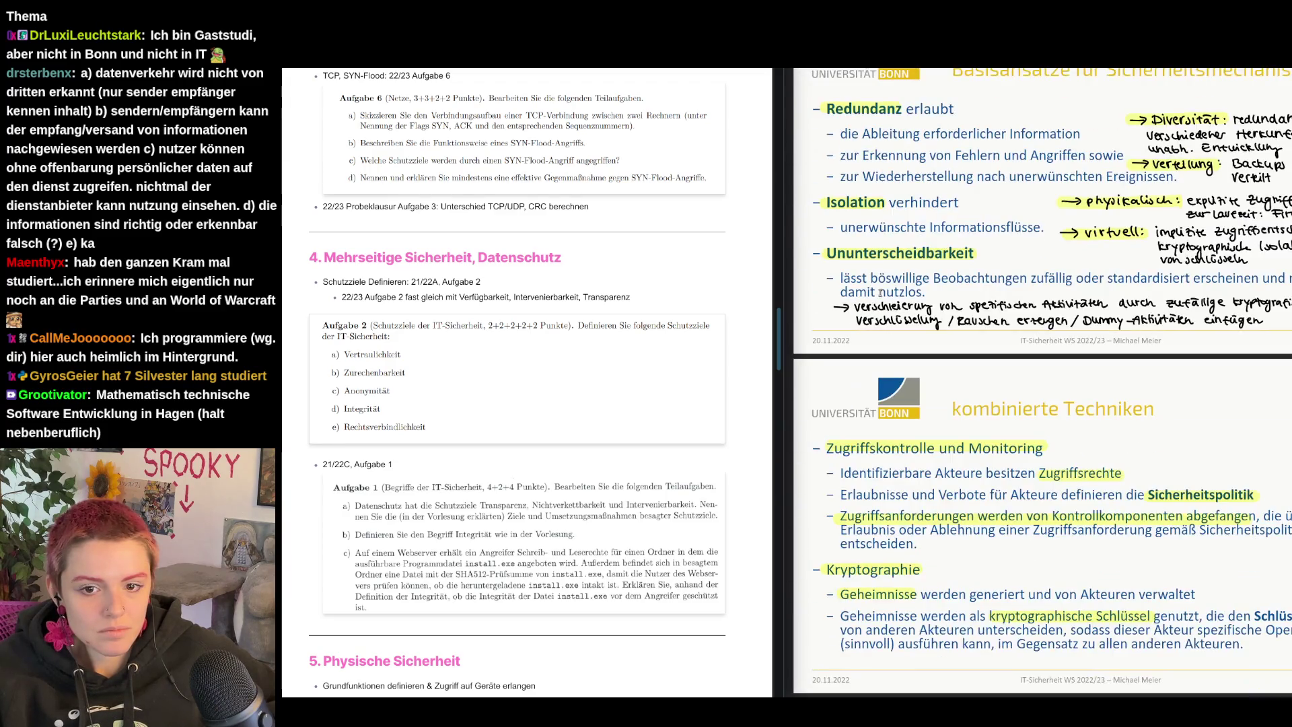
scroll(882, 293, up, 10)
scroll(883, 292, up, 5)
scroll(879, 334, down, 3)
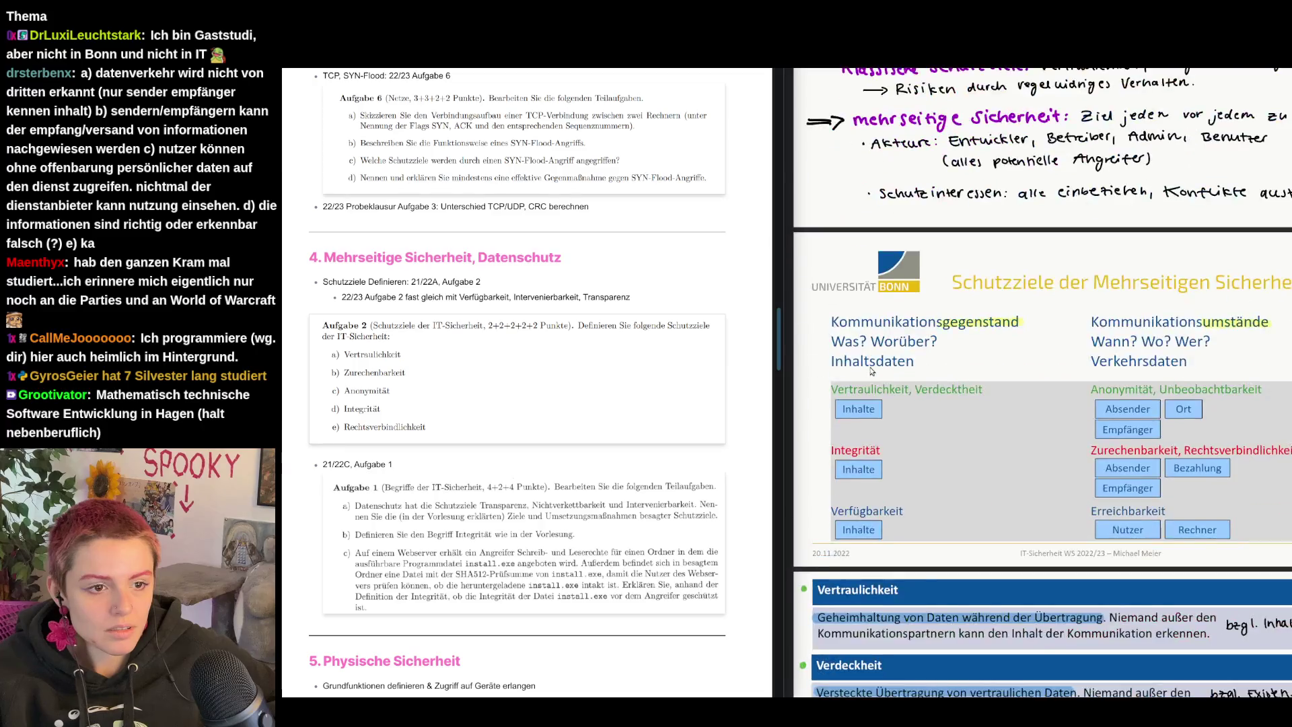
scroll(872, 372, down, 3)
scroll(858, 363, down, 2)
scroll(828, 354, up, 1)
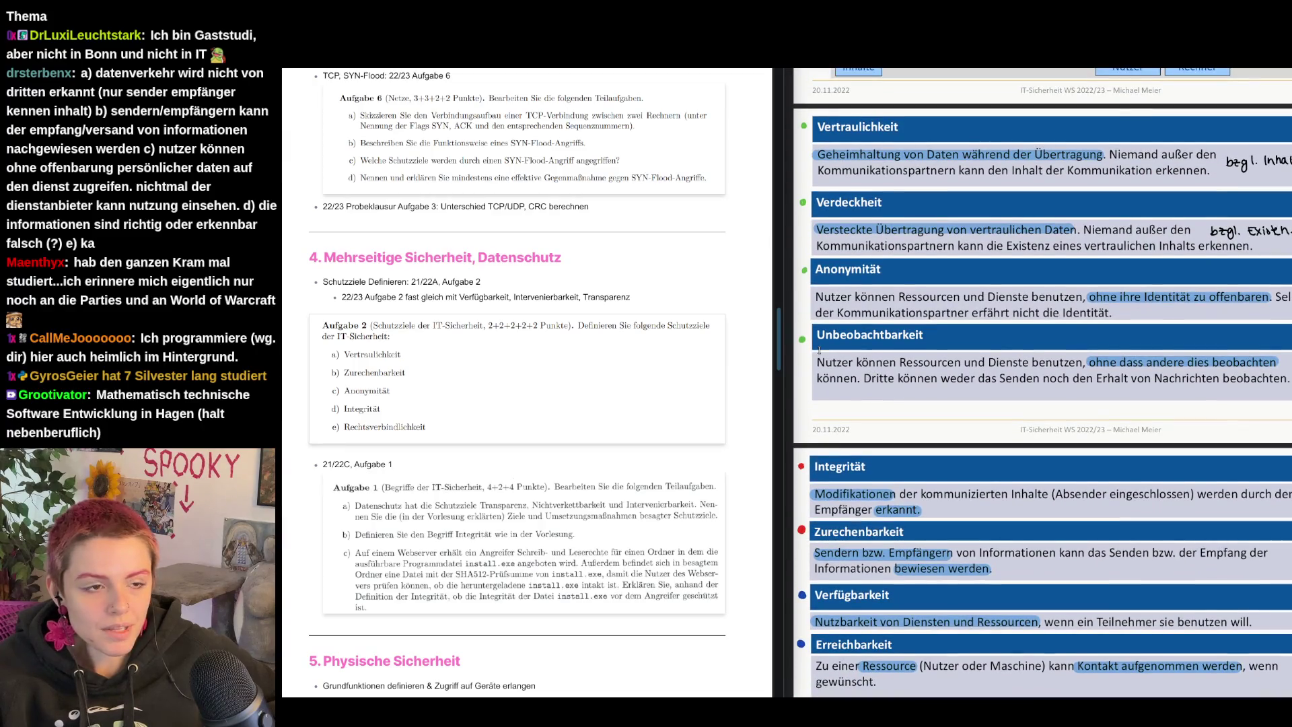
scroll(481, 310, down, 1)
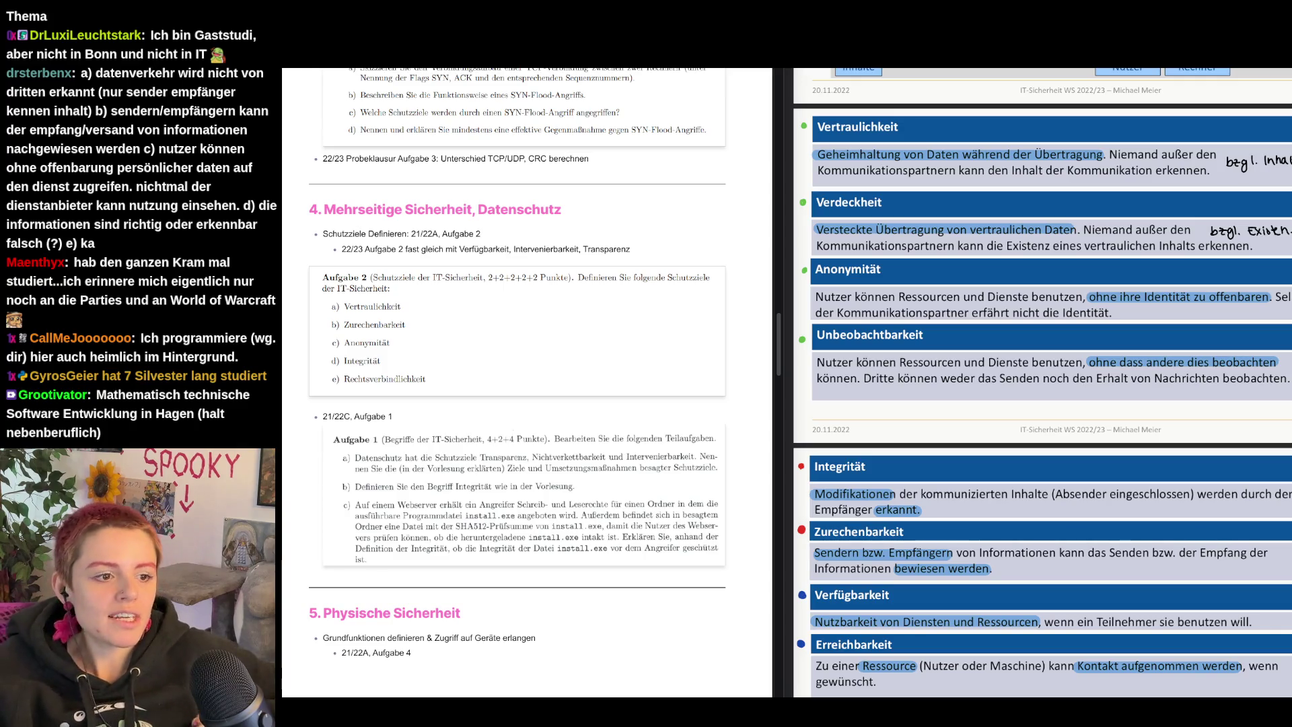
scroll(1029, 426, down, 1)
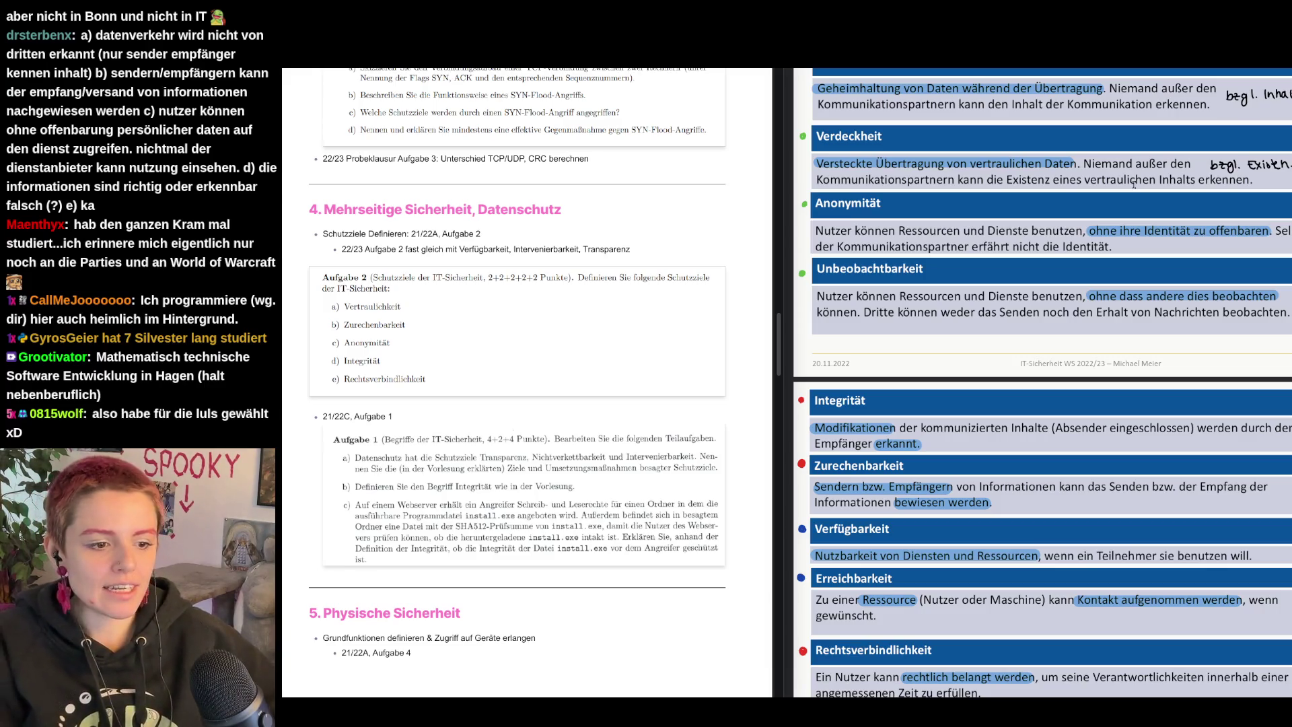
scroll(1000, 552, down, 5)
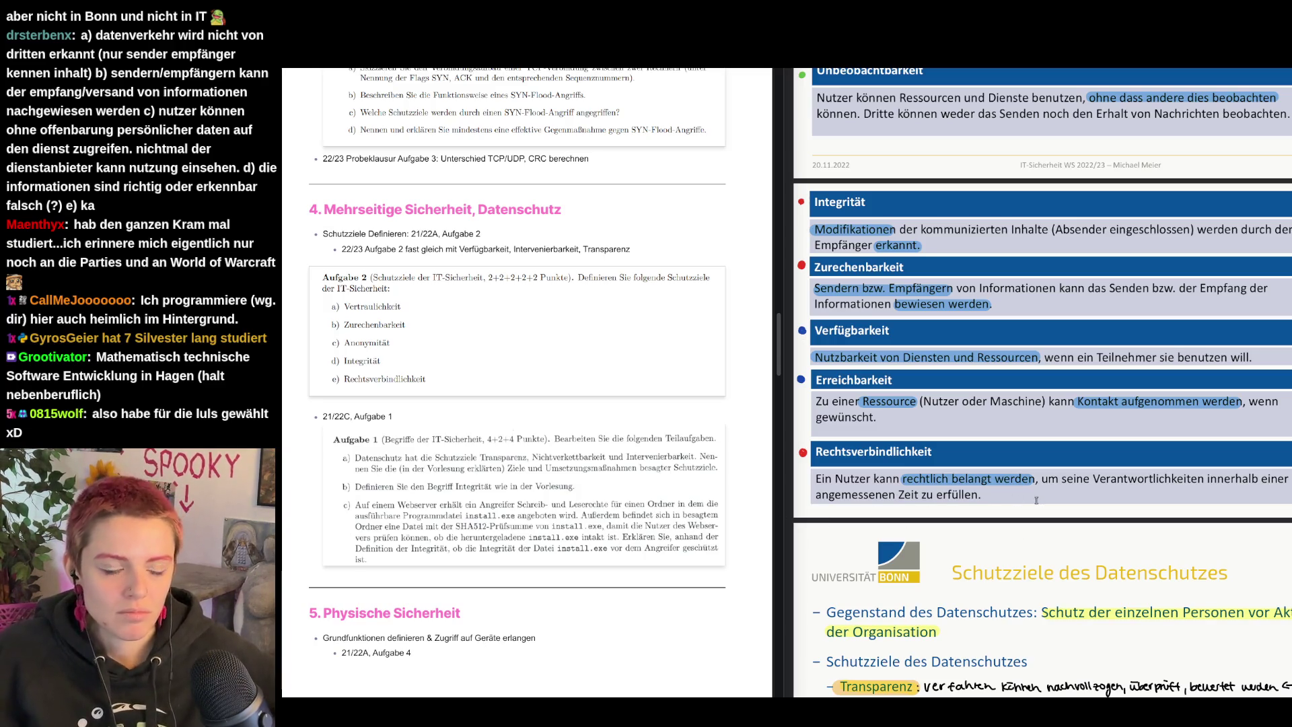
scroll(1036, 500, up, 3)
scroll(1054, 455, up, 5)
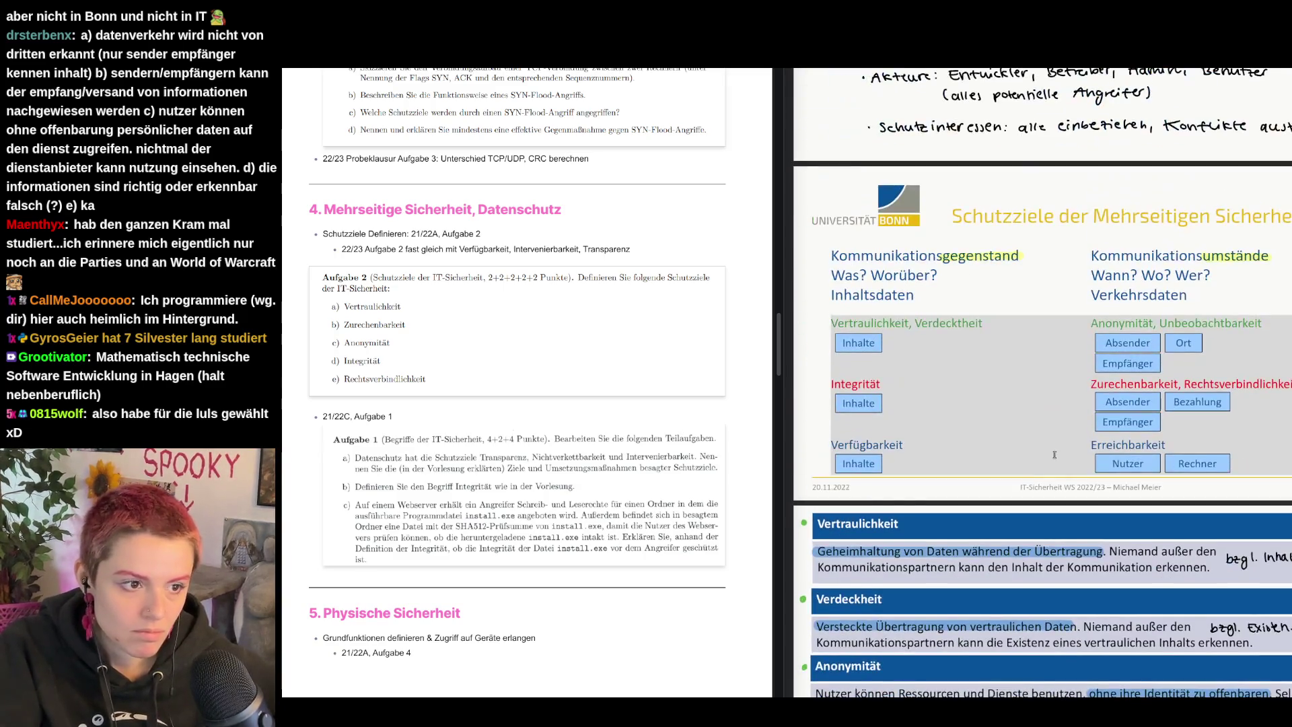
scroll(1157, 443, down, 2)
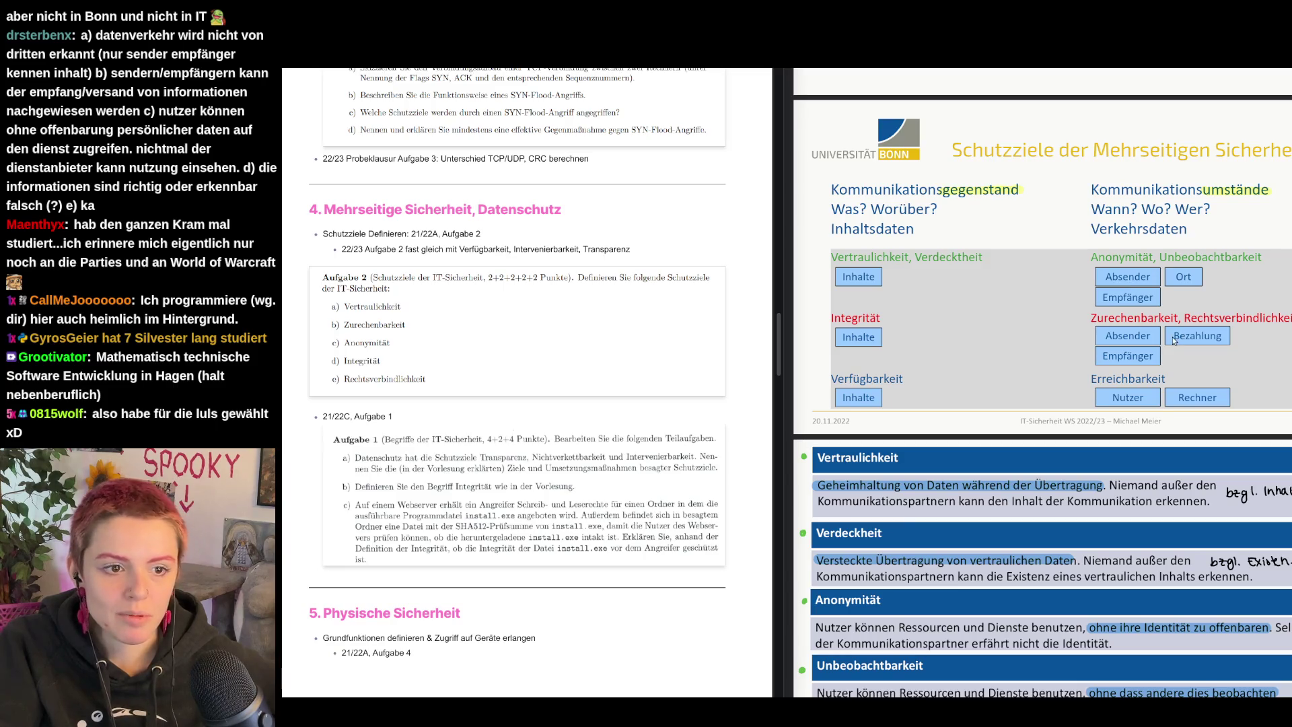
Step: Select and deselect the words Kommunikationsumstände and Verkehrsdaten on the overview slide
drag(1108, 190, 1273, 191)
click(1273, 190)
drag(1101, 230, 1276, 230)
click(1244, 282)
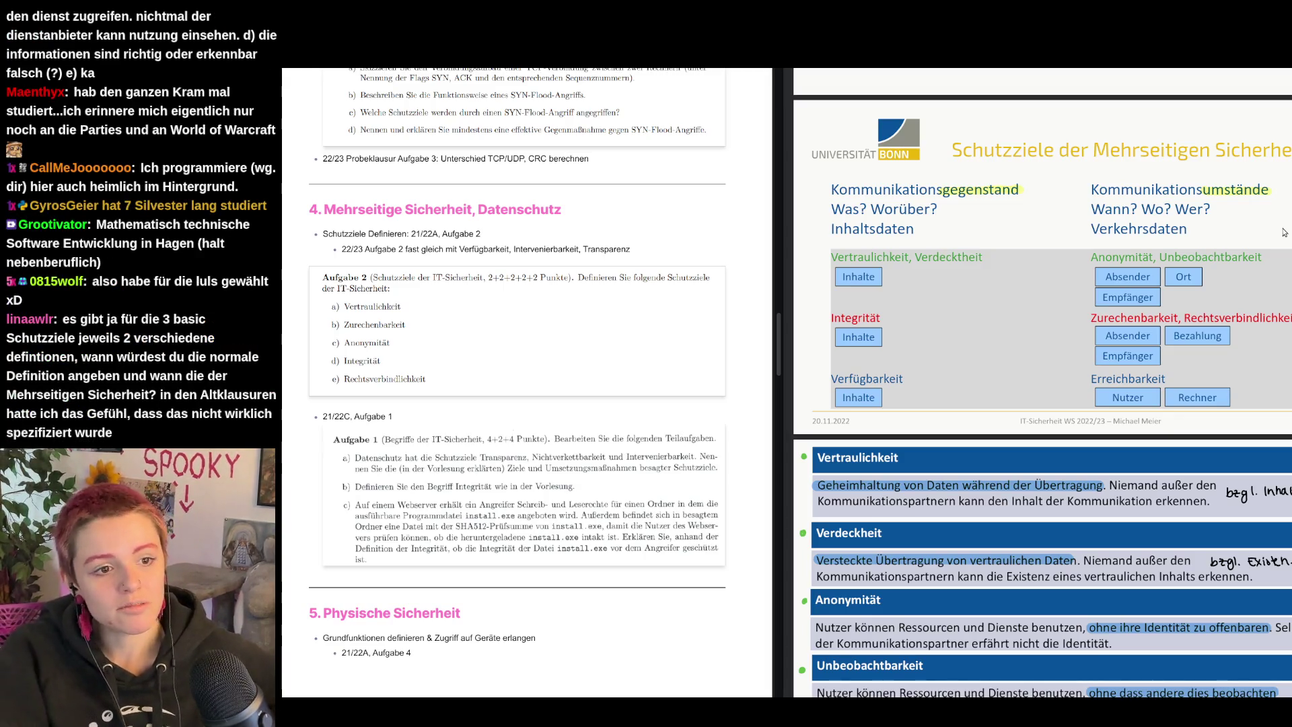
Step: Highlight Rechtsverbindlichkeit, skip the comment, then remove the highlight again
drag(1185, 318, 1282, 319)
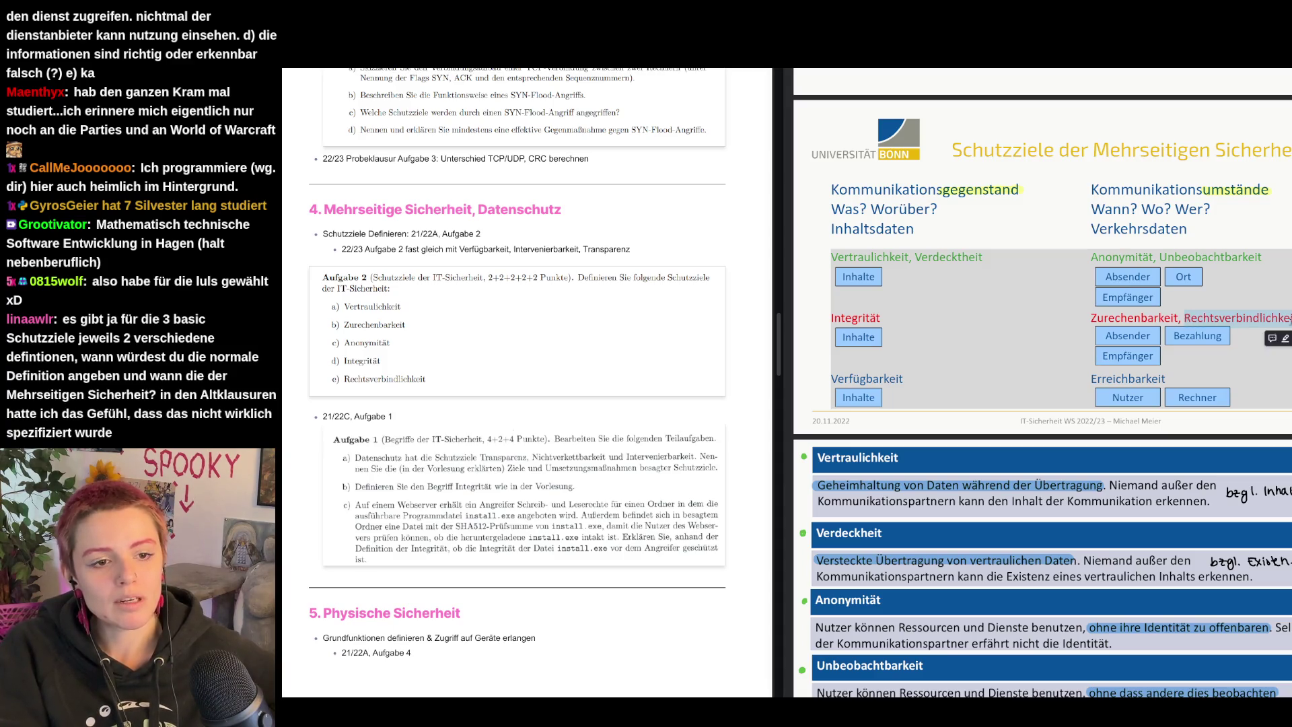
click(1274, 339)
click(1229, 412)
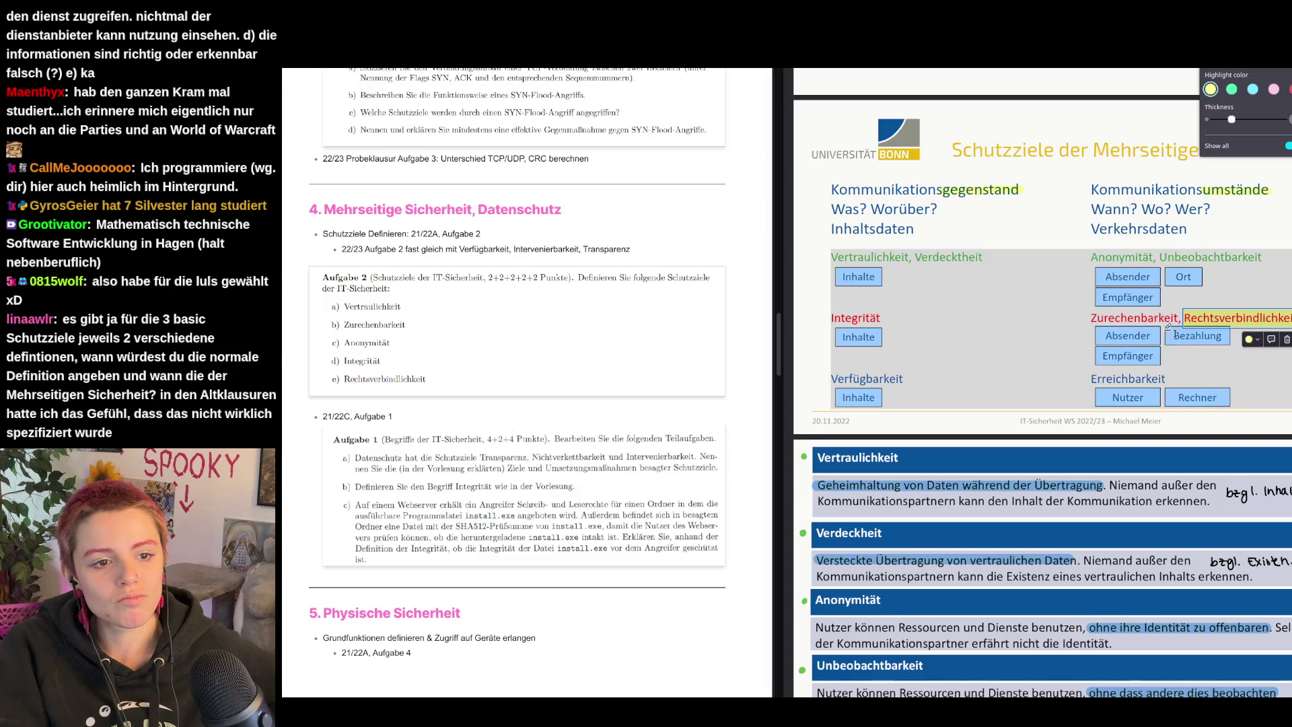
click(1287, 339)
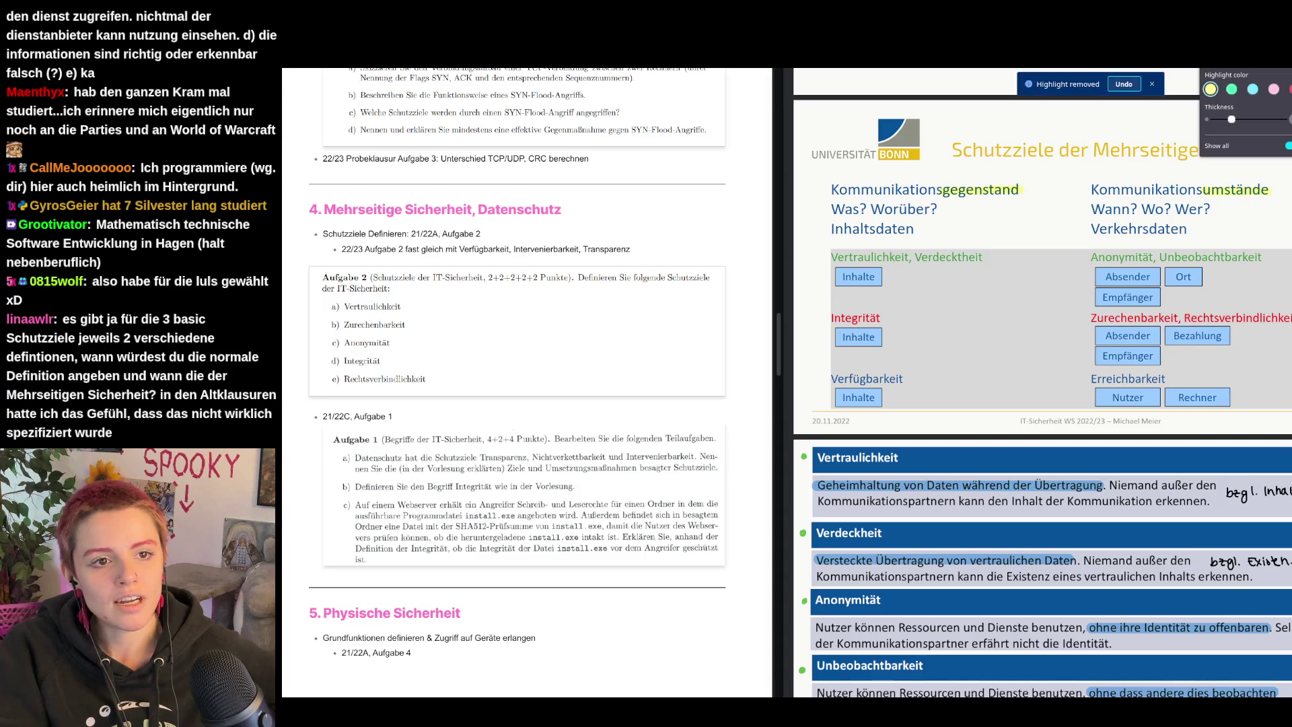
scroll(1043, 384, down, 5)
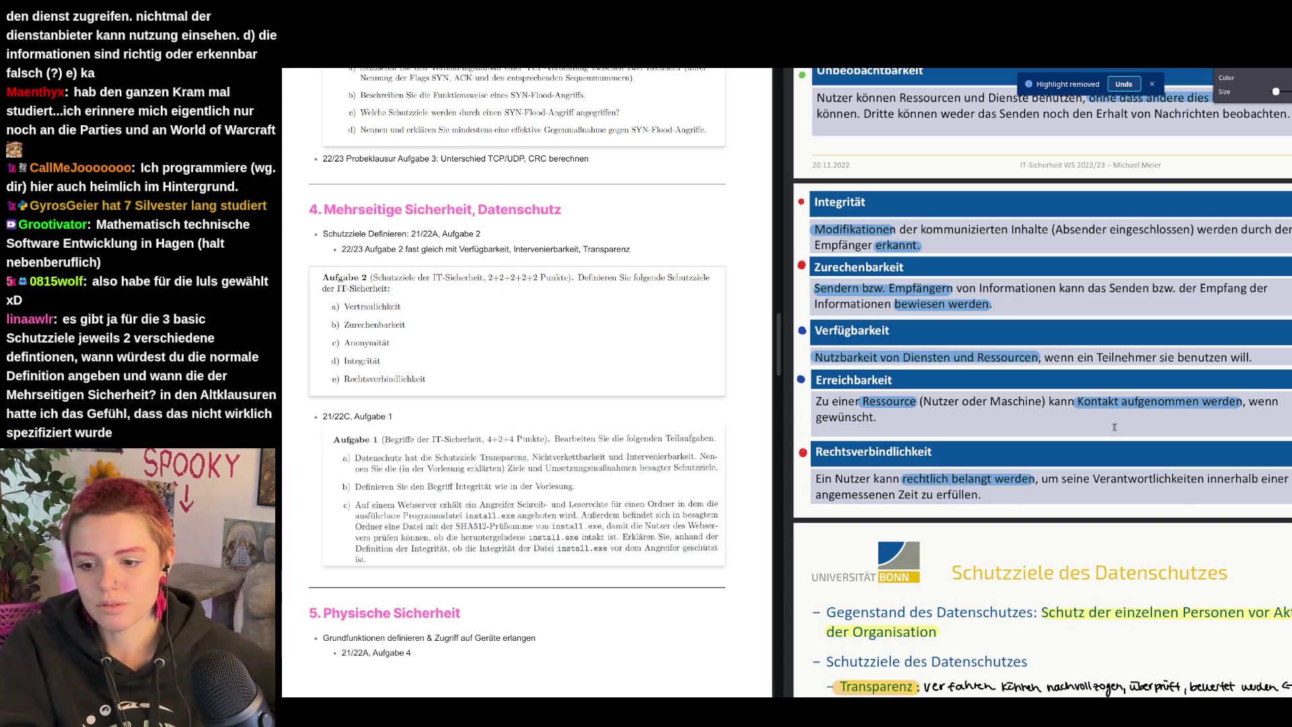
scroll(1140, 446, up, 2)
scroll(1140, 444, up, 1)
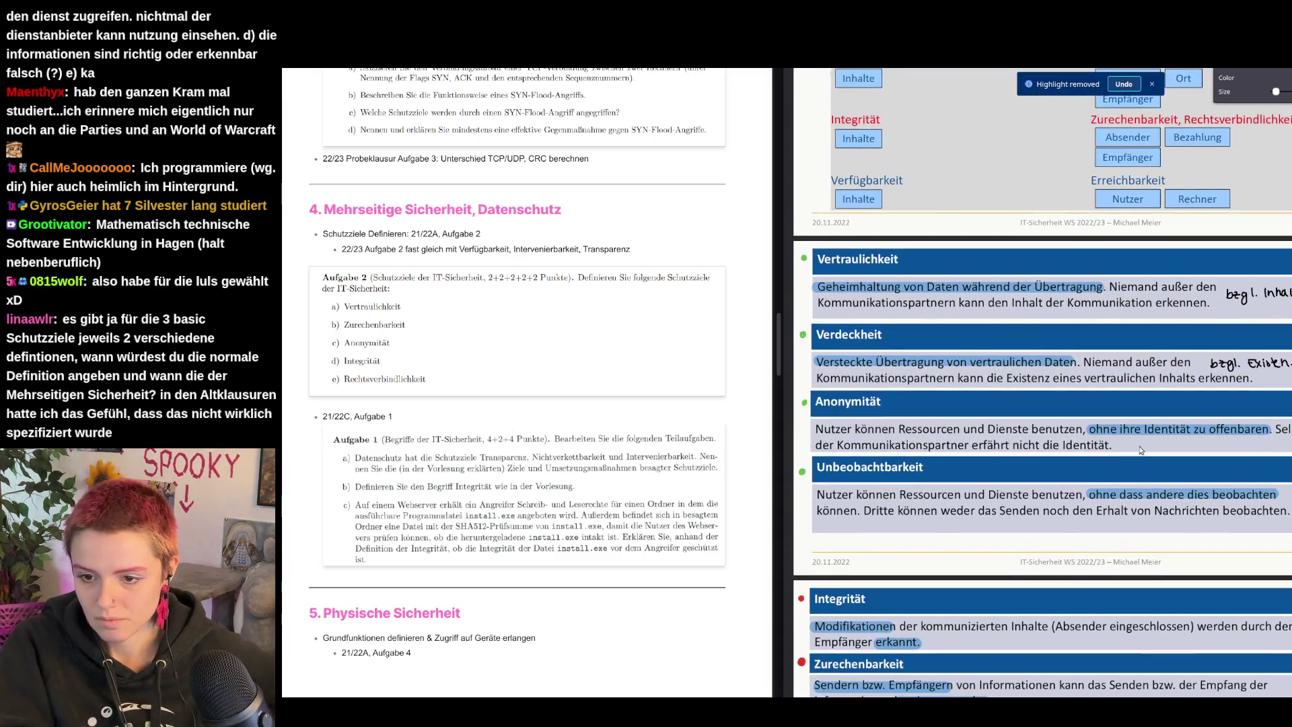
scroll(1223, 539, up, 1)
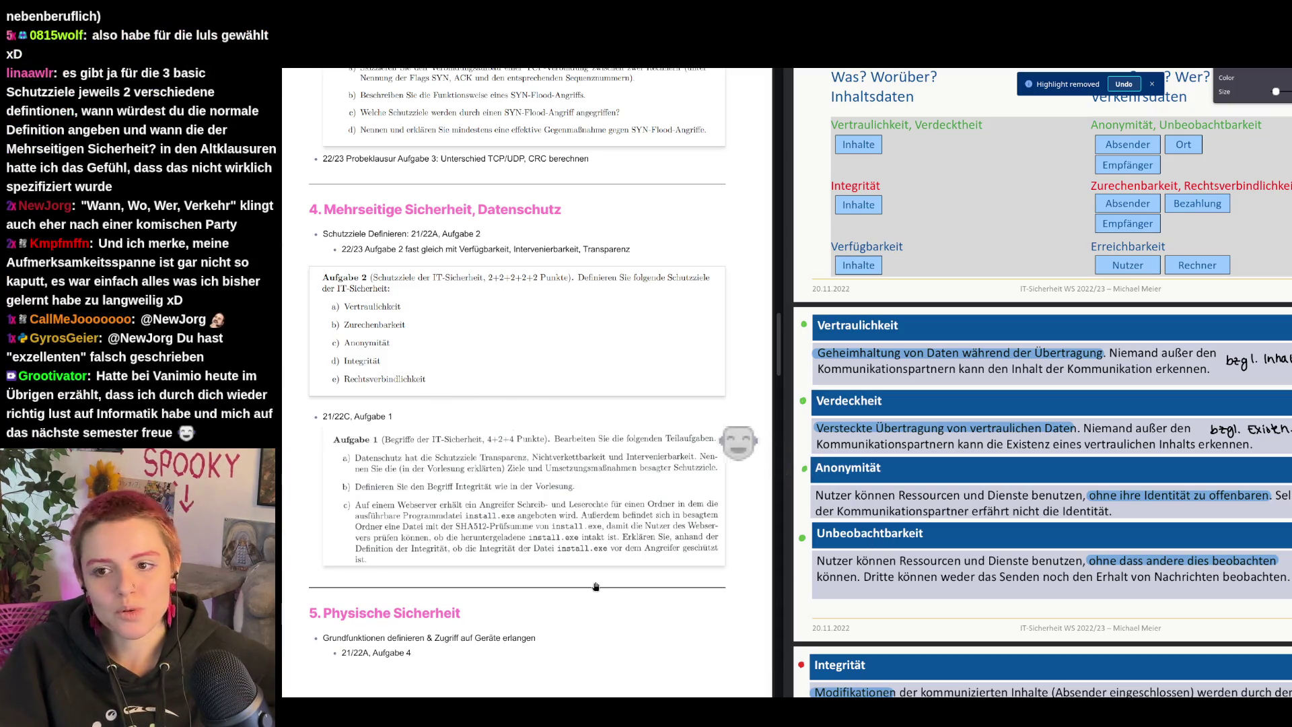
scroll(546, 485, up, 1)
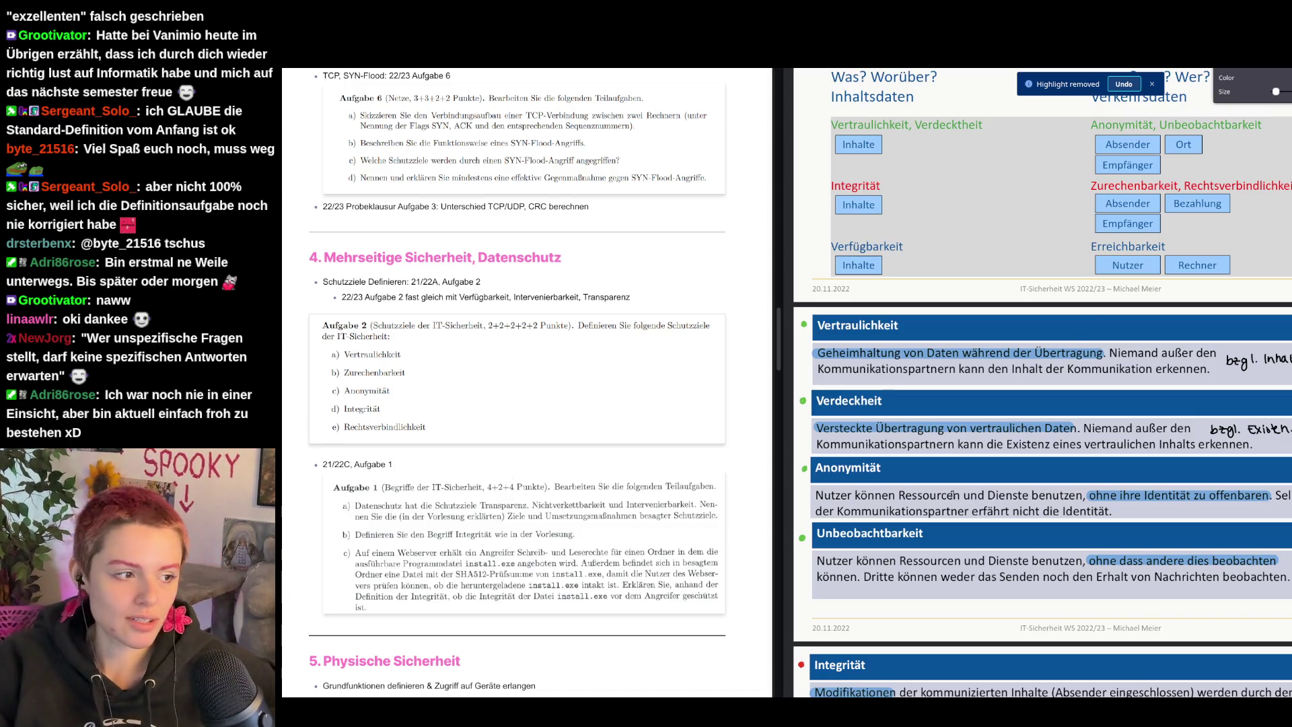
scroll(648, 481, down, 3)
scroll(606, 515, down, 2)
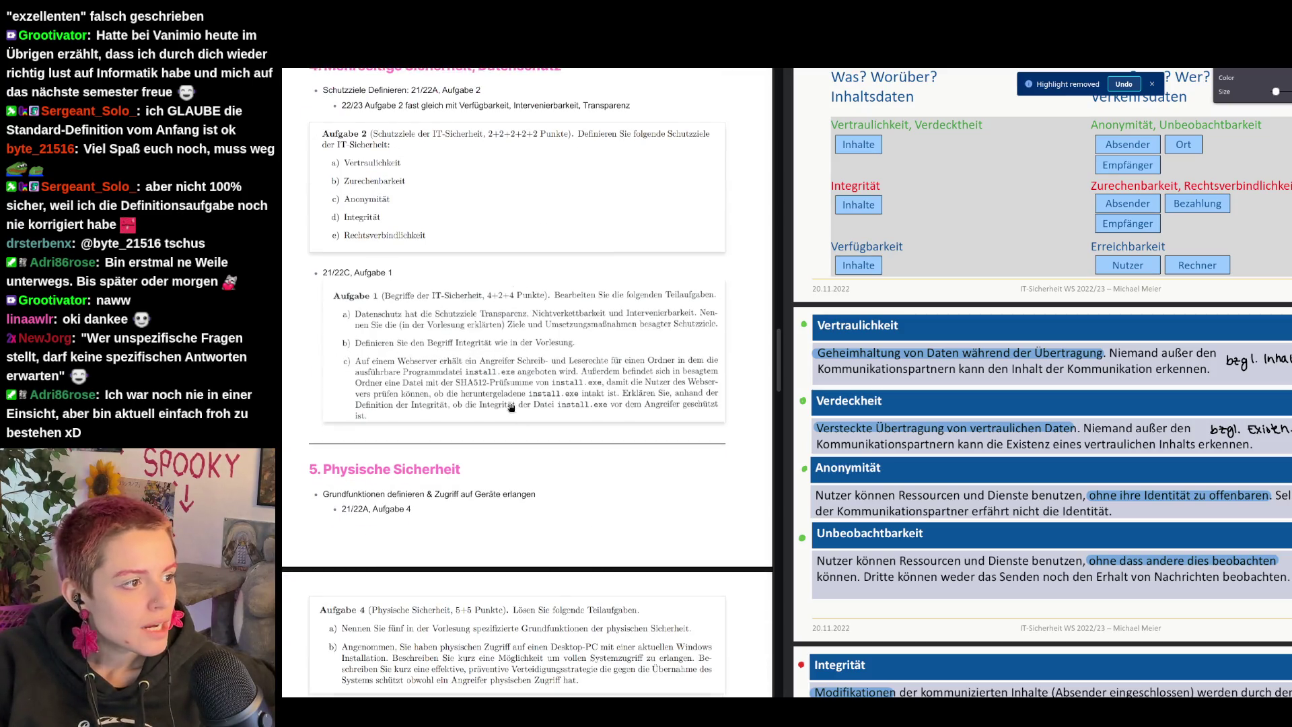
scroll(512, 408, up, 3)
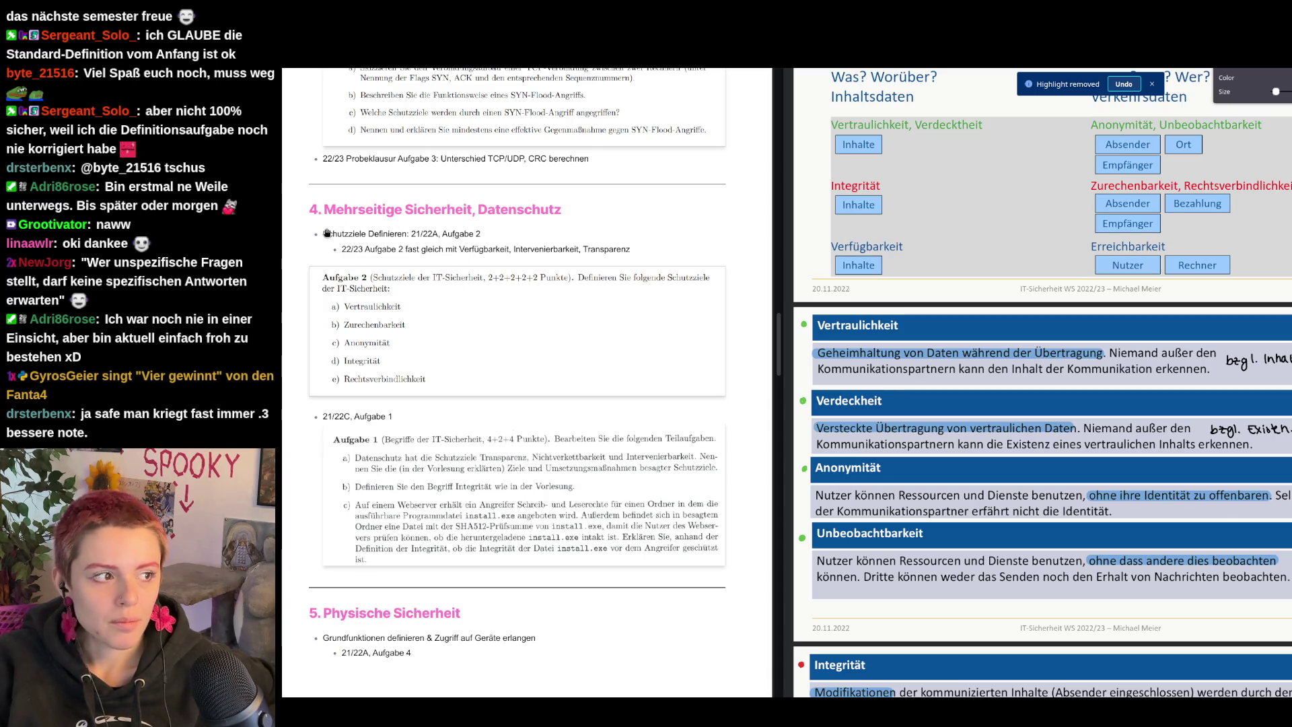
scroll(552, 387, down, 3)
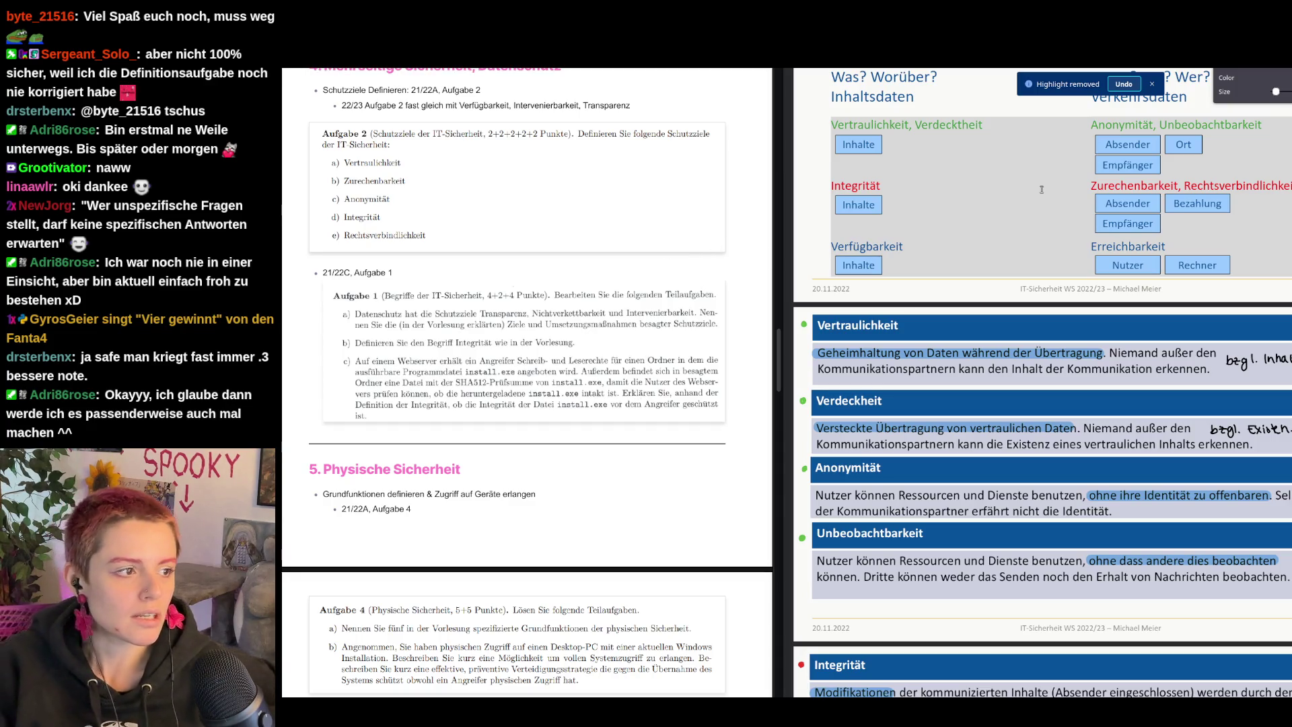
scroll(941, 370, down, 3)
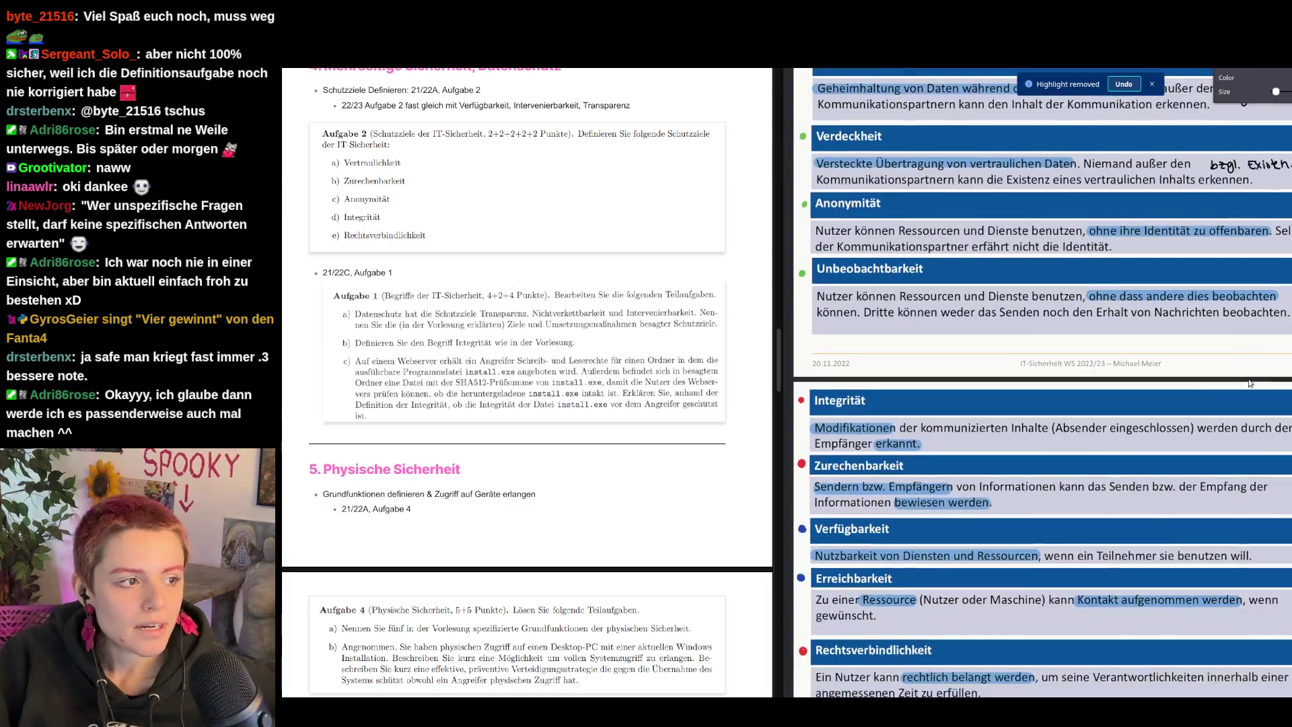
scroll(1091, 373, down, 2)
scroll(1246, 376, down, 3)
scroll(1246, 377, down, 2)
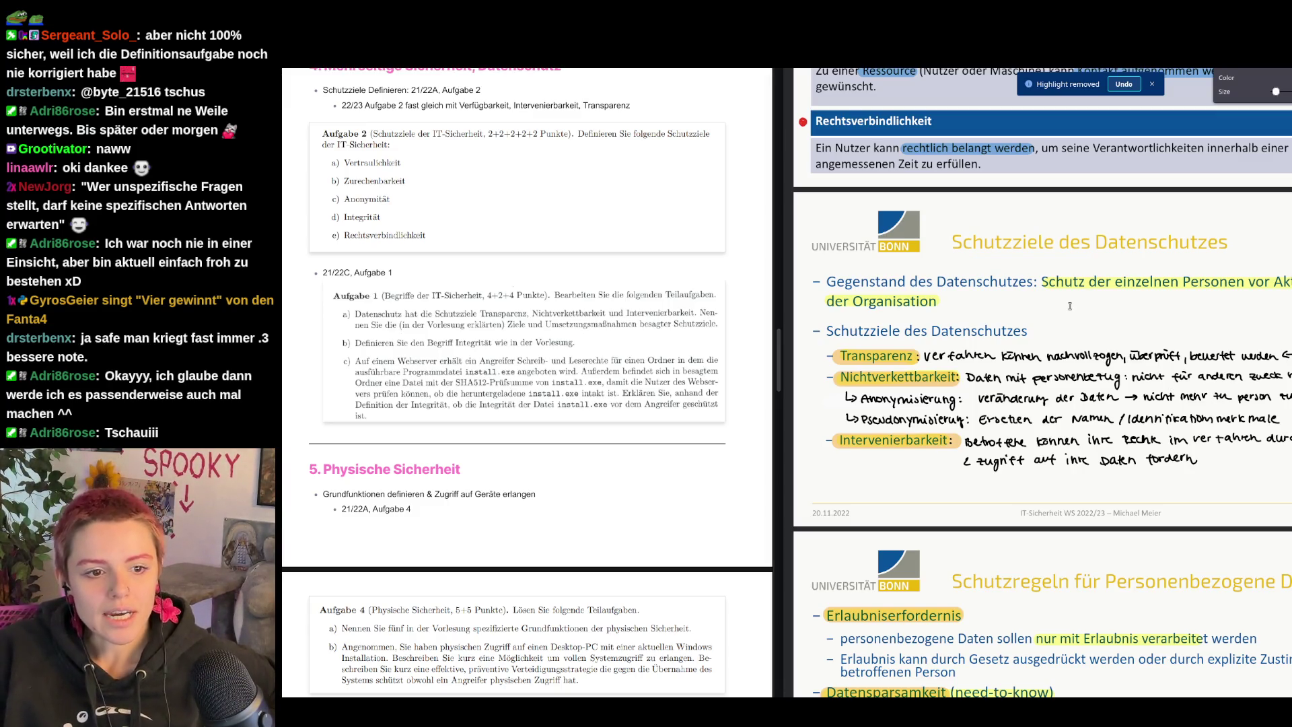
scroll(1069, 306, down, 2)
scroll(1259, 405, up, 2)
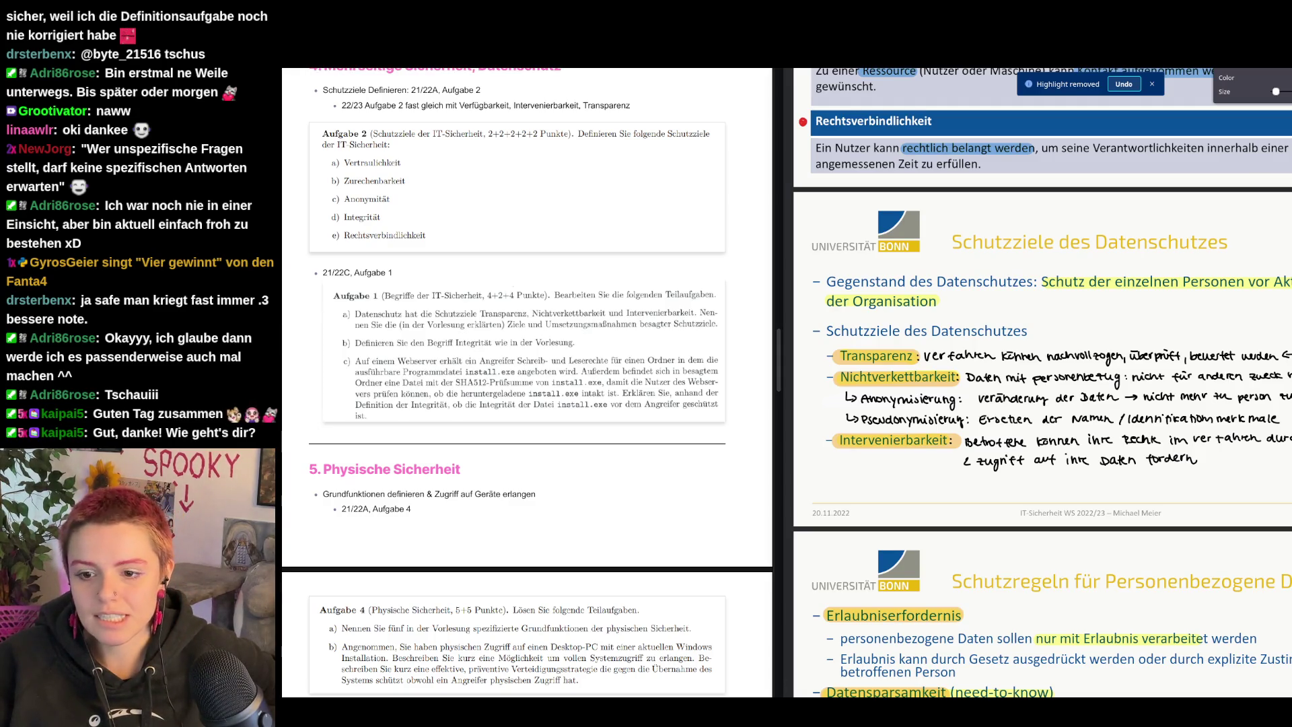
scroll(1031, 283, up, 15)
scroll(1030, 283, down, 5)
scroll(1031, 282, down, 5)
scroll(1030, 282, down, 2)
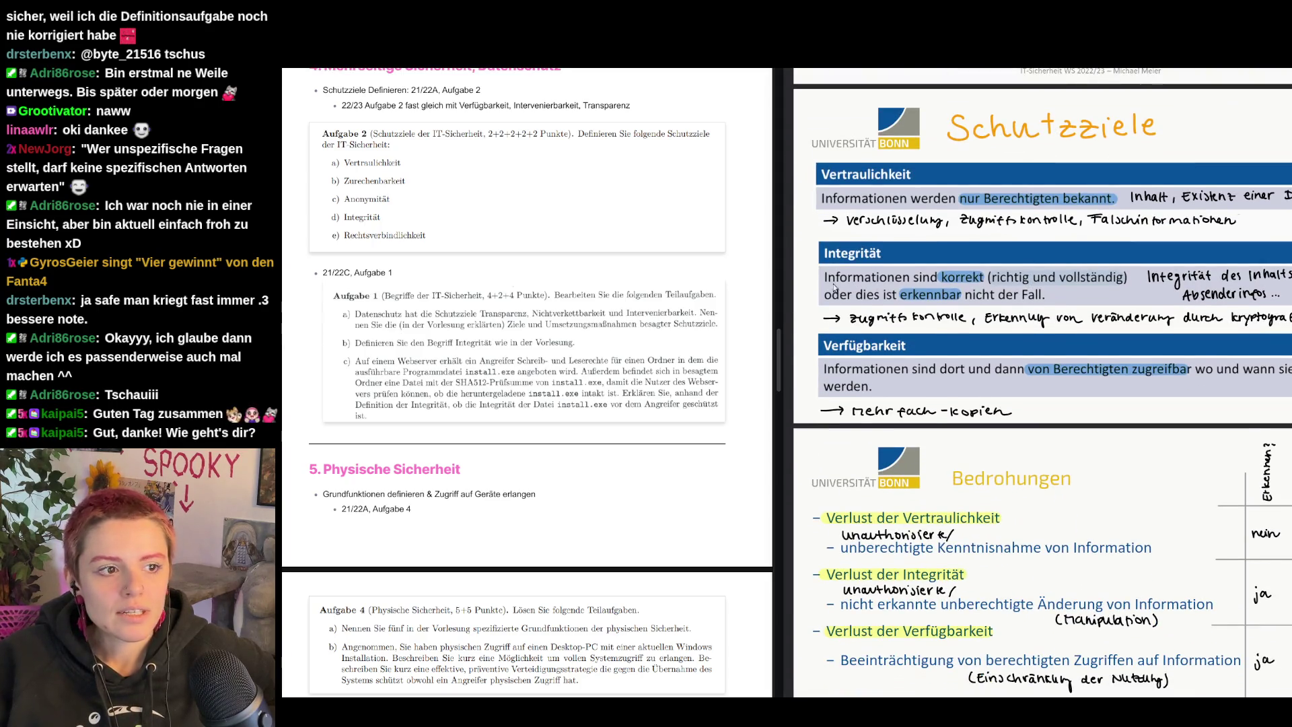